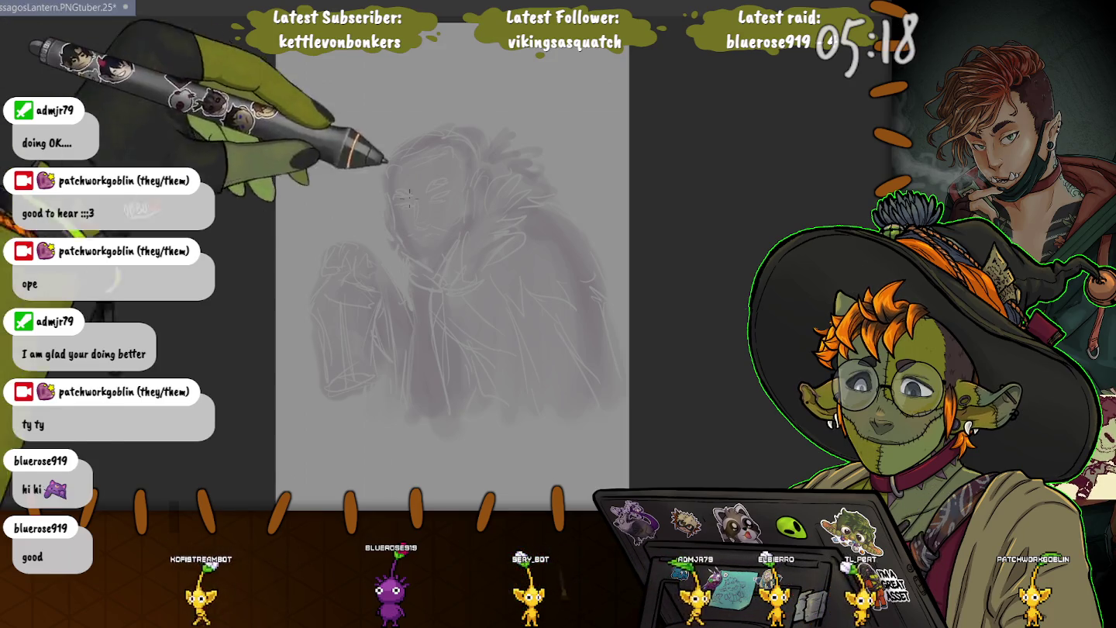
Zoom in on the face and draw a darker almond-shaped eye outline with the pencil
scroll(420, 217, up, 5)
scroll(418, 217, up, 2)
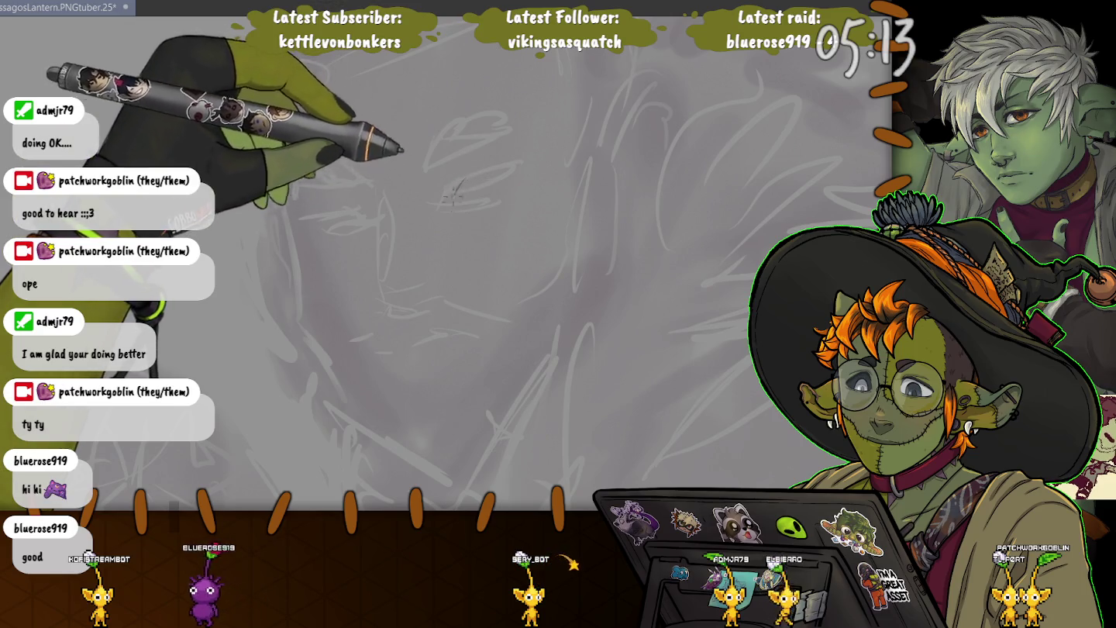
mouse_move(461, 183)
mouse_down()
mouse_move(453, 197)
mouse_move(512, 158)
mouse_up()
mouse_move(457, 190)
mouse_down()
mouse_move(533, 151)
mouse_move(488, 189)
mouse_up()
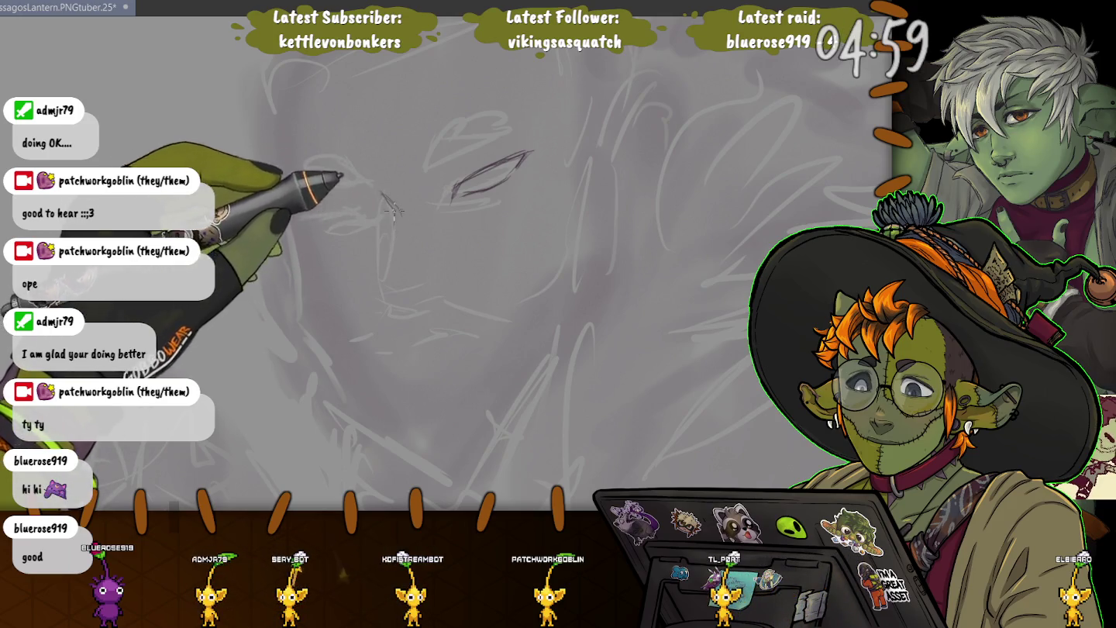
drag(381, 192, 397, 265)
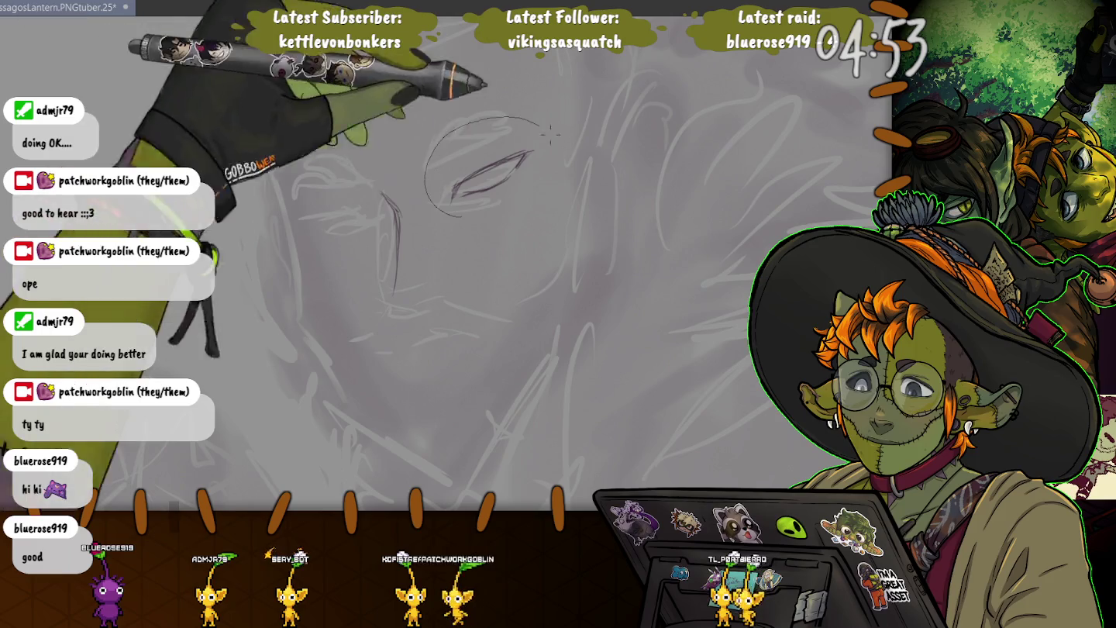
Lasso and reposition the first eye, then sketch the second eye to its left
drag(465, 227, 474, 223)
key(ctrl+t)
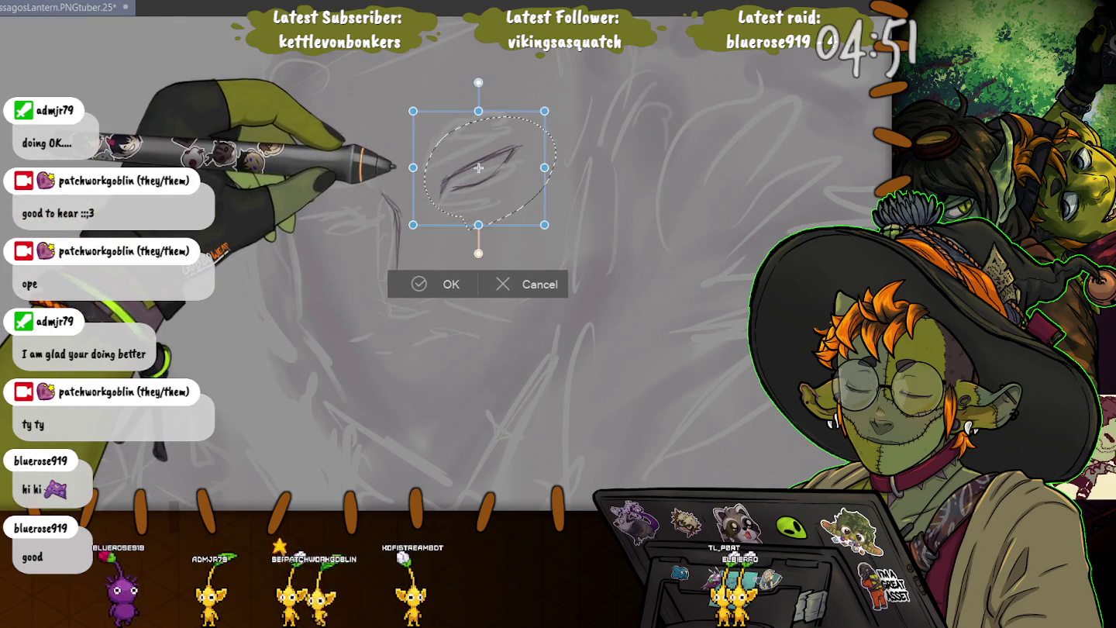
key(Return)
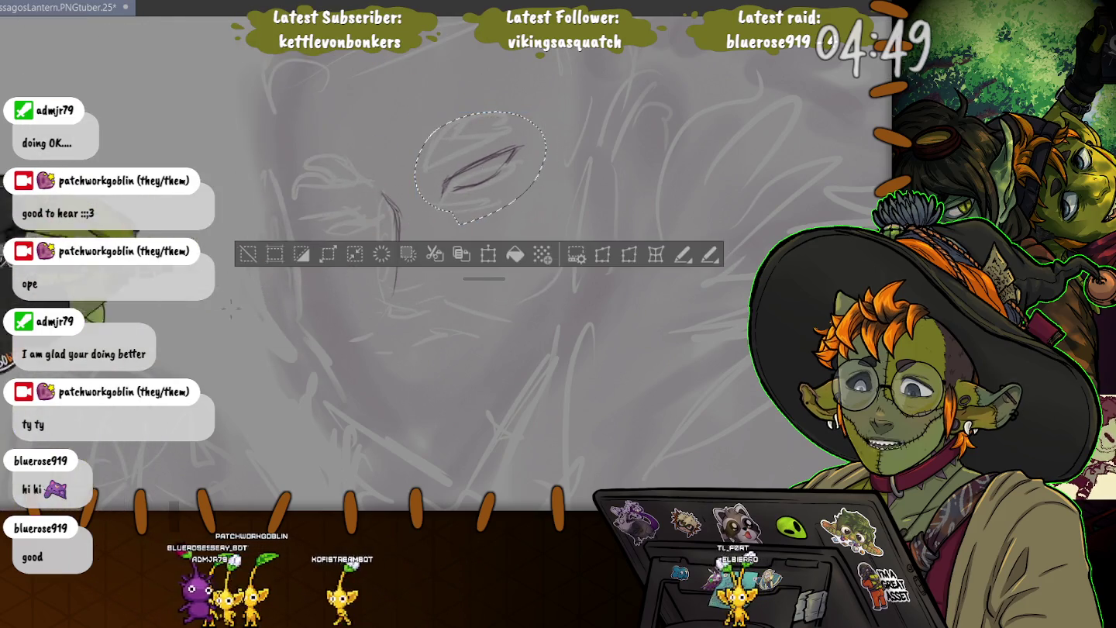
key(ctrl+d)
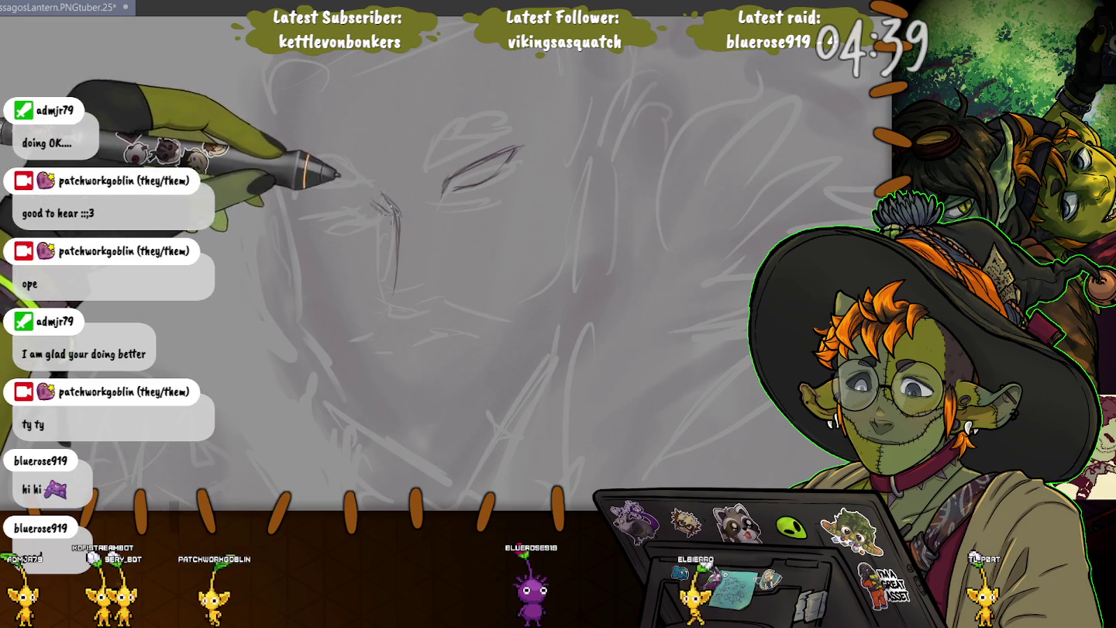
mouse_move(343, 203)
mouse_down()
mouse_move(386, 211)
mouse_move(311, 213)
mouse_up()
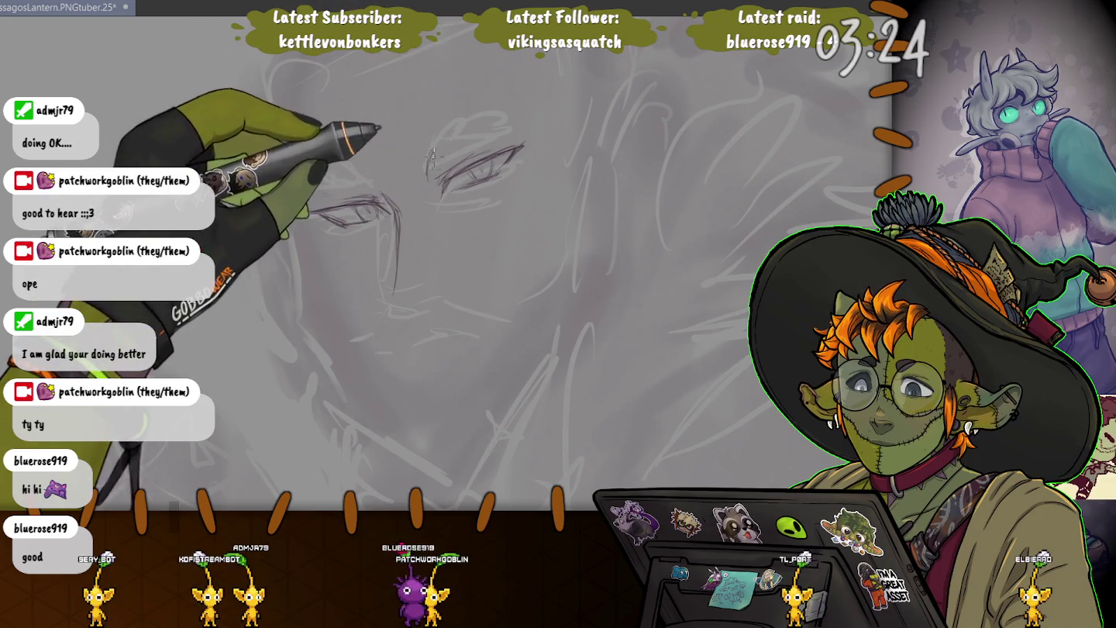
Add lash and brow strokes sweeping up above the right eye
drag(535, 107, 462, 139)
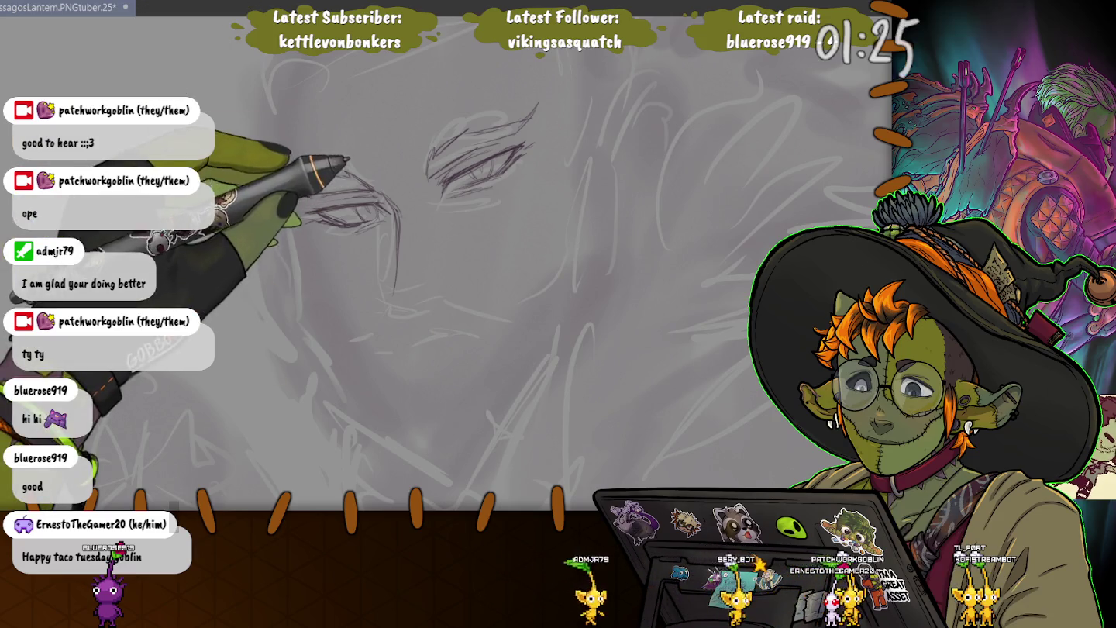
Draw the long nose bridge line and the small curve under the nose tip
drag(392, 205, 390, 310)
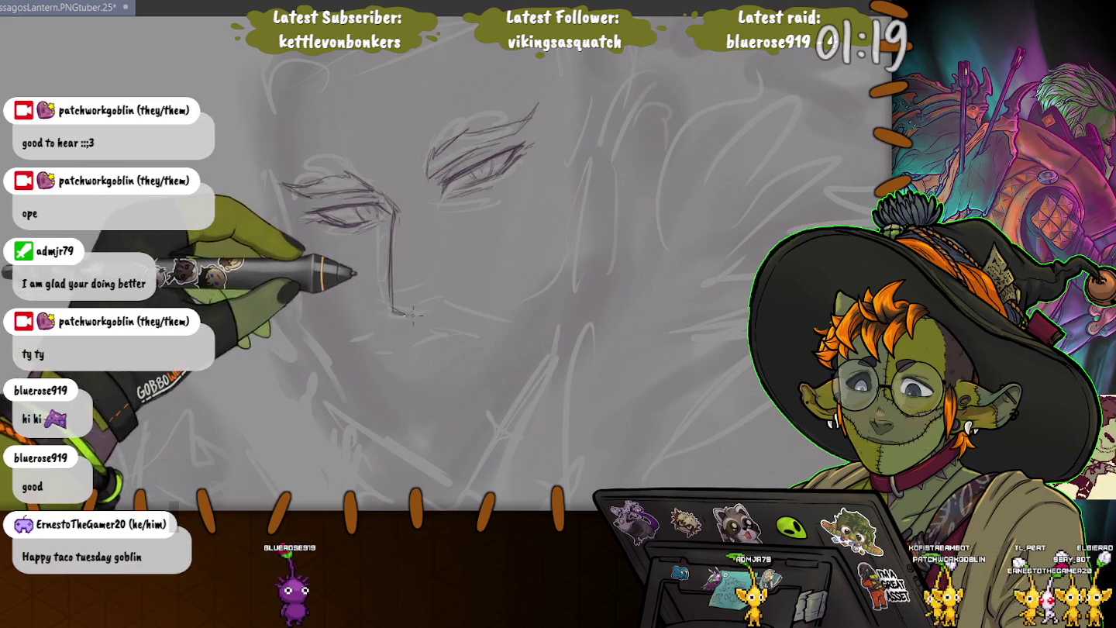
drag(396, 315, 423, 312)
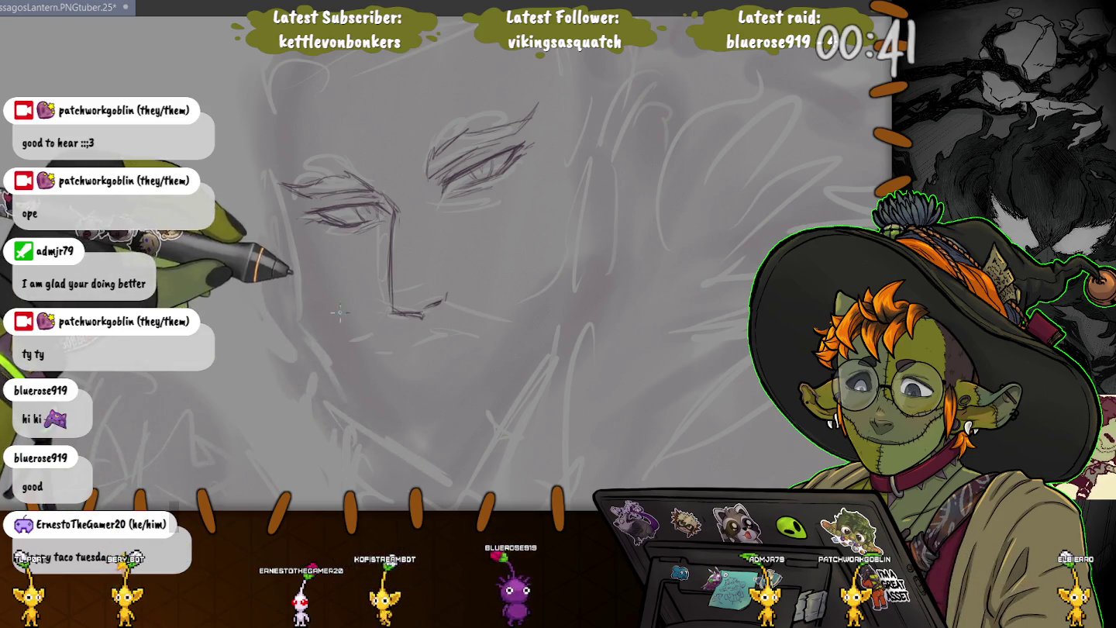
Redraw the nose line in darker strokes down to the tip
scroll(343, 281, down, 1)
scroll(342, 281, up, 1)
scroll(178, 290, down, 1)
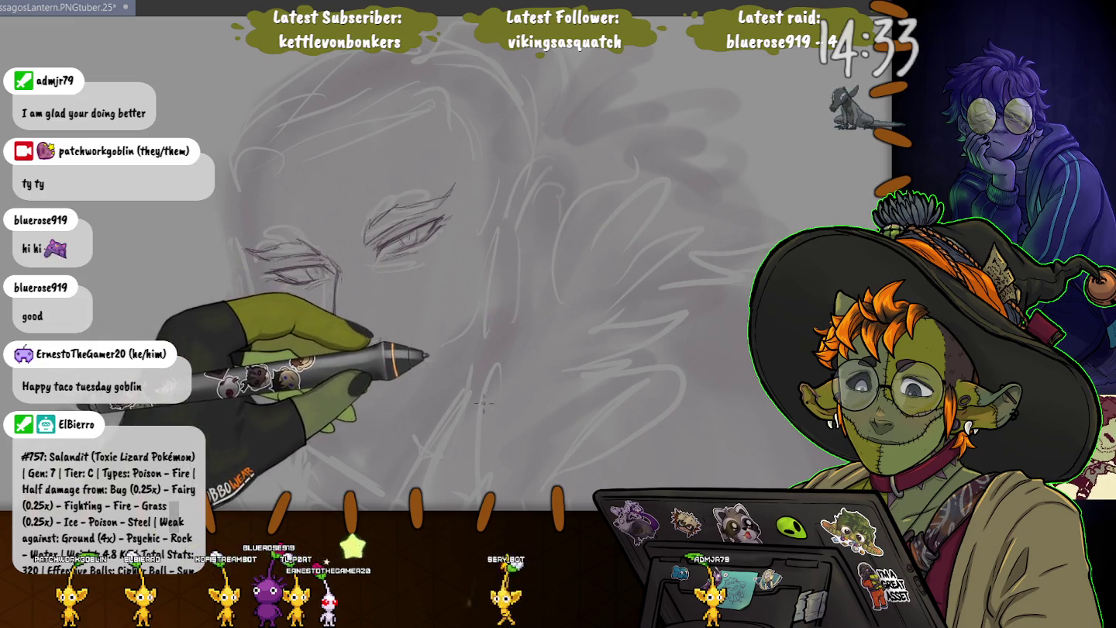
drag(333, 268, 364, 376)
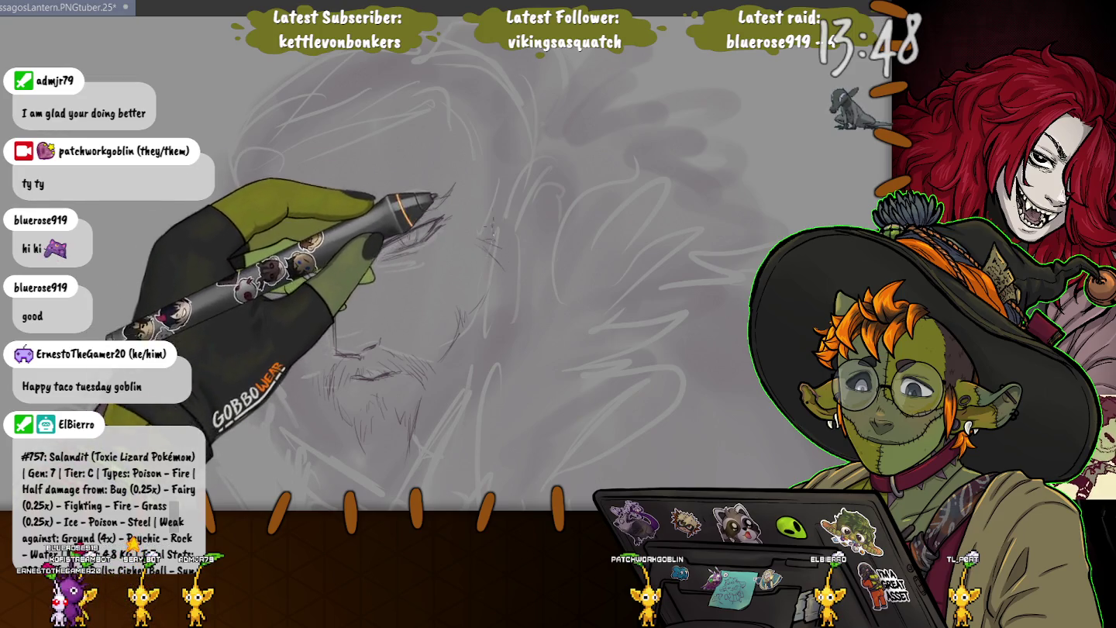
Darken strokes on the right of the face and top of the head, rotating the canvas as needed
drag(486, 233, 496, 261)
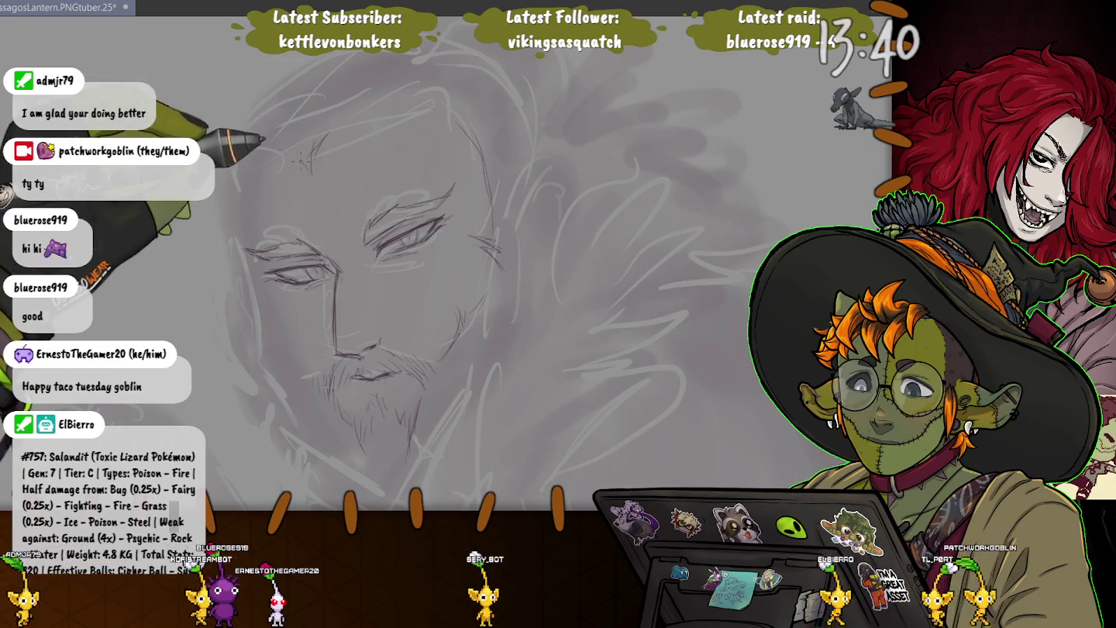
drag(324, 134, 310, 153)
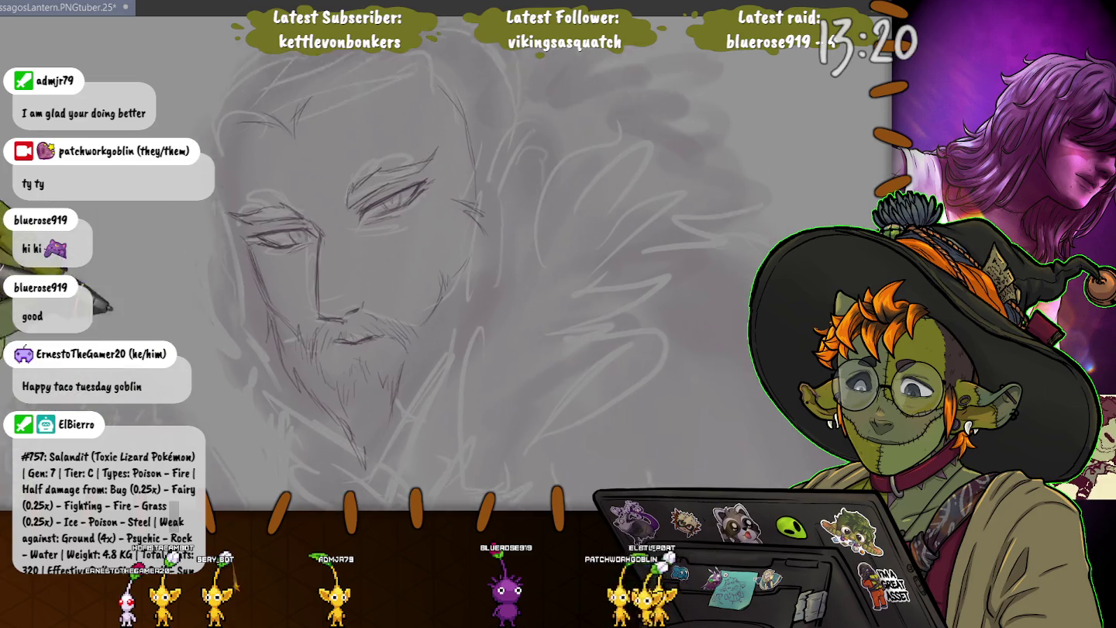
drag(268, 312, 375, 276)
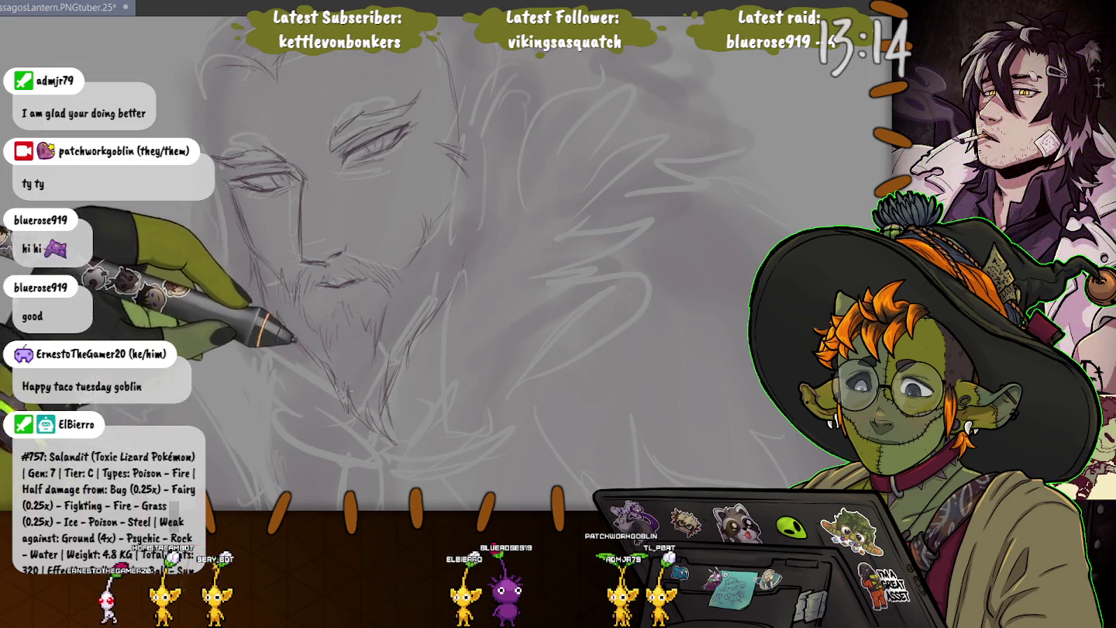
drag(295, 339, 281, 293)
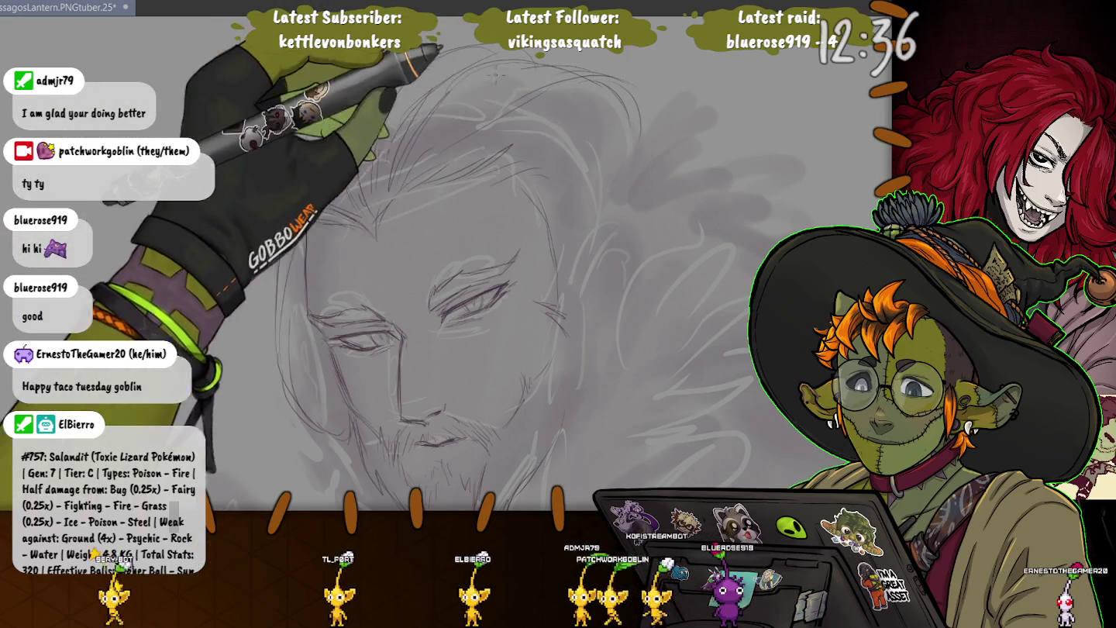
Pan and rotate the canvas to bring the top of the hair into view
drag(531, 83, 486, 191)
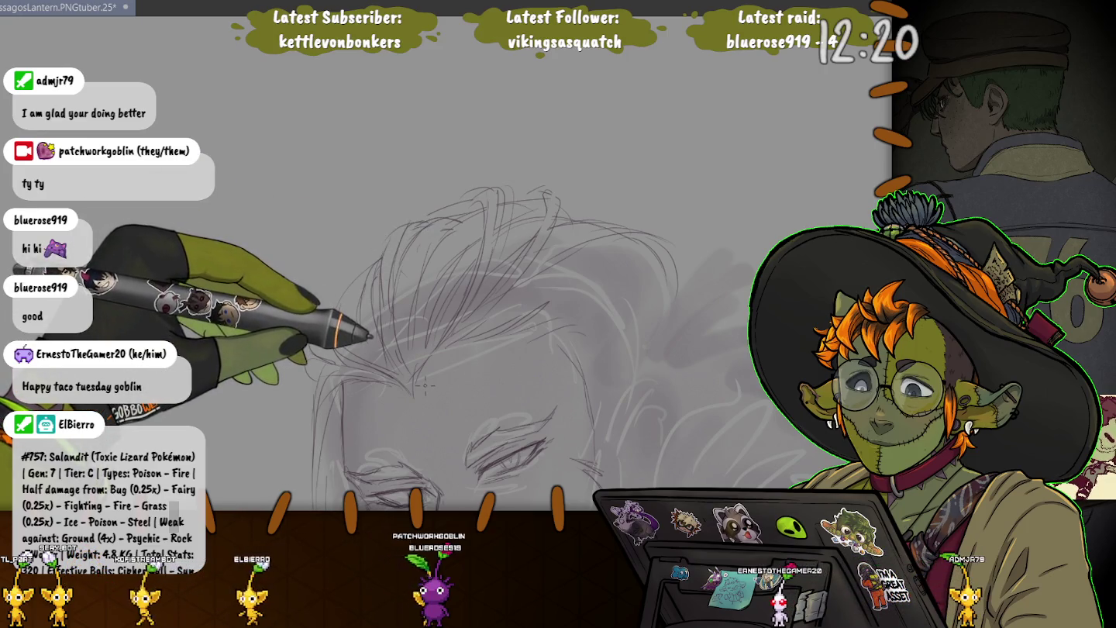
drag(424, 384, 424, 294)
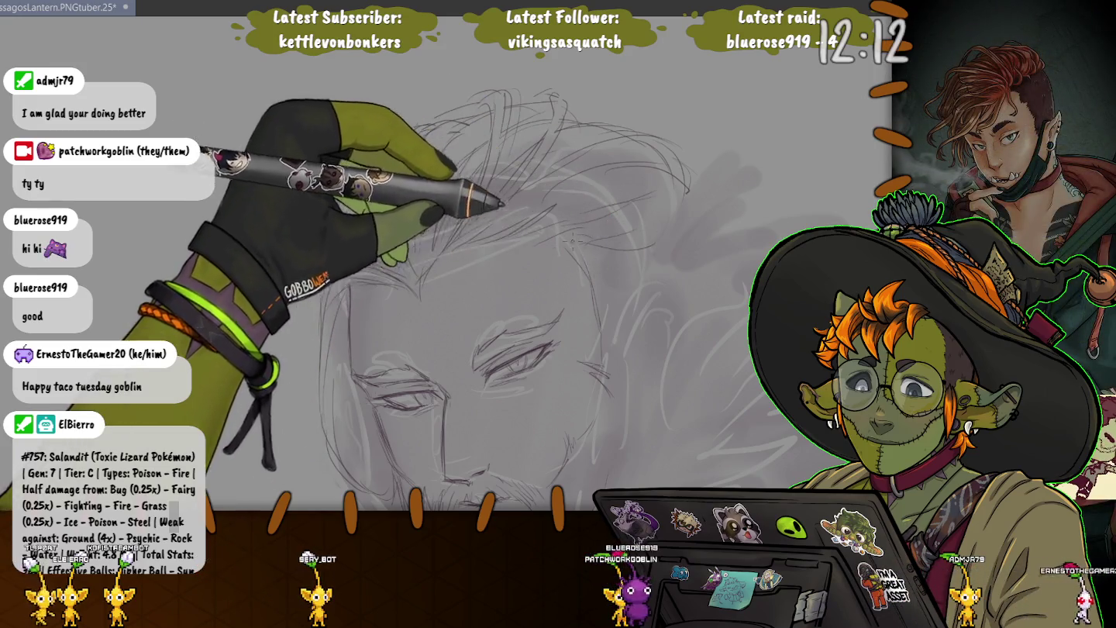
mouse_move(628, 297)
mouse_down()
mouse_move(628, 143)
mouse_move(513, 142)
mouse_up()
scroll(157, 260, down, 2)
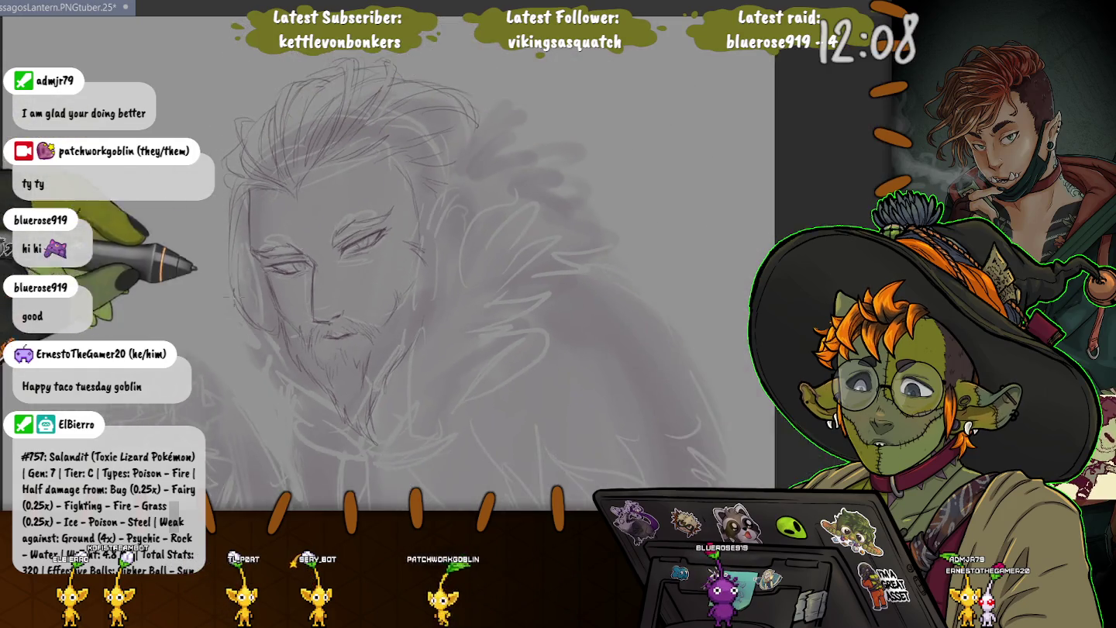
scroll(219, 246, down, 2)
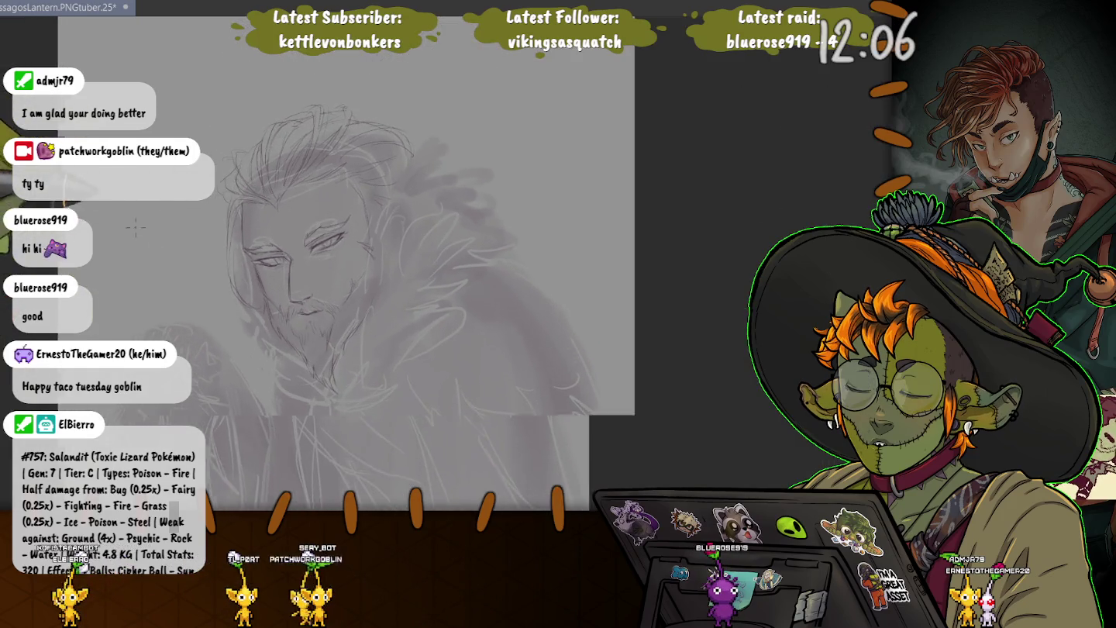
drag(148, 255, 281, 255)
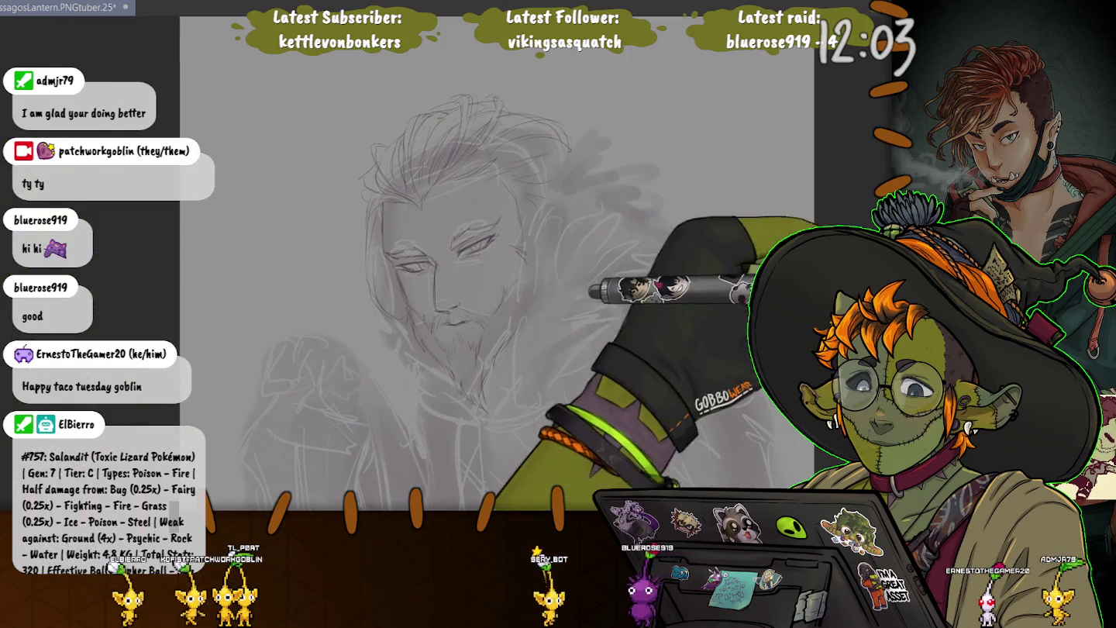
key(ctrl+t)
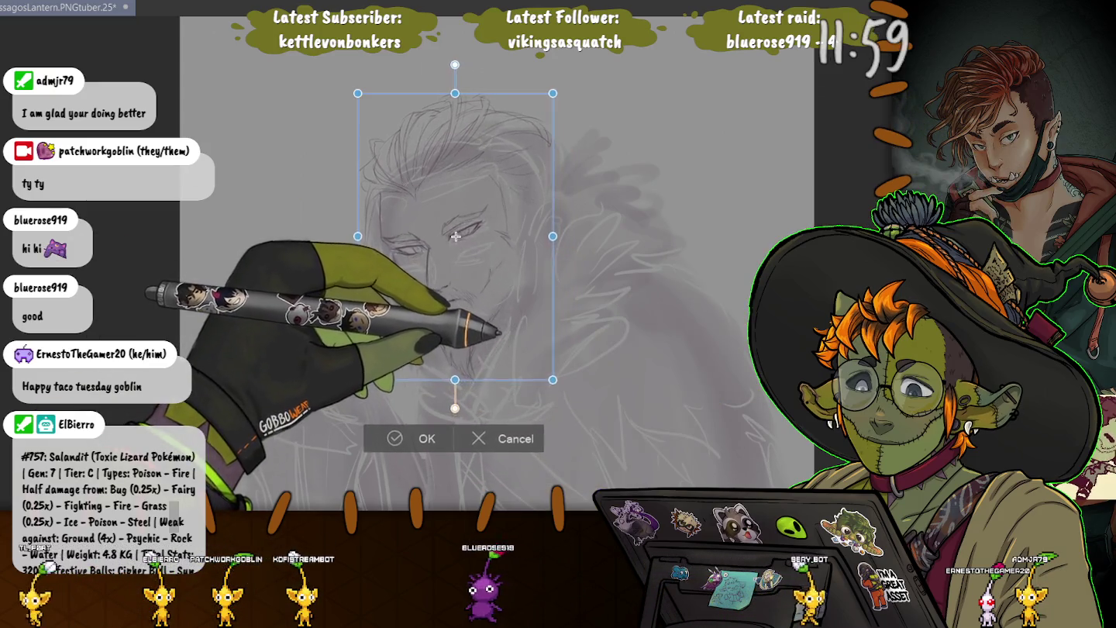
Shrink the head sketch slightly, nudge it down and right, and commit the transform
drag(575, 413, 547, 374)
drag(454, 232, 459, 261)
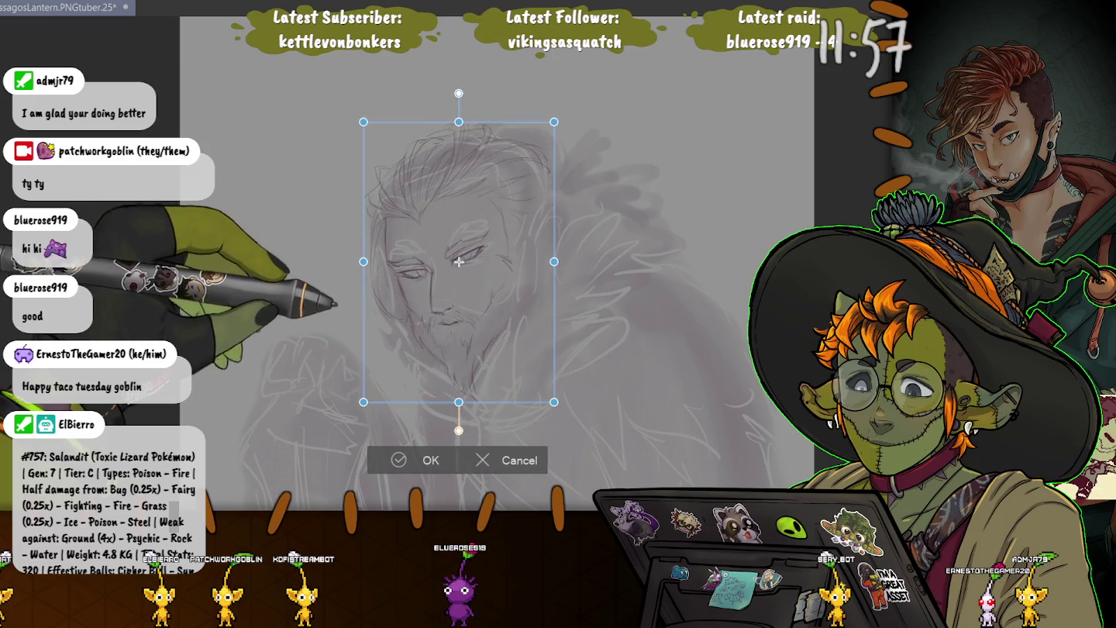
drag(459, 261, 458, 264)
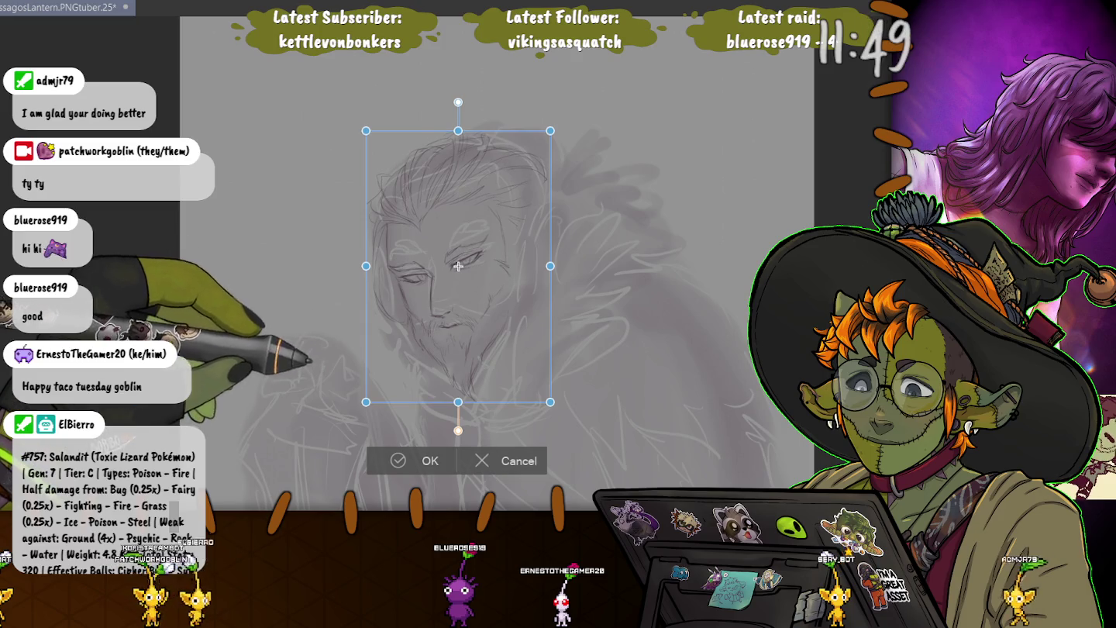
drag(458, 265, 460, 267)
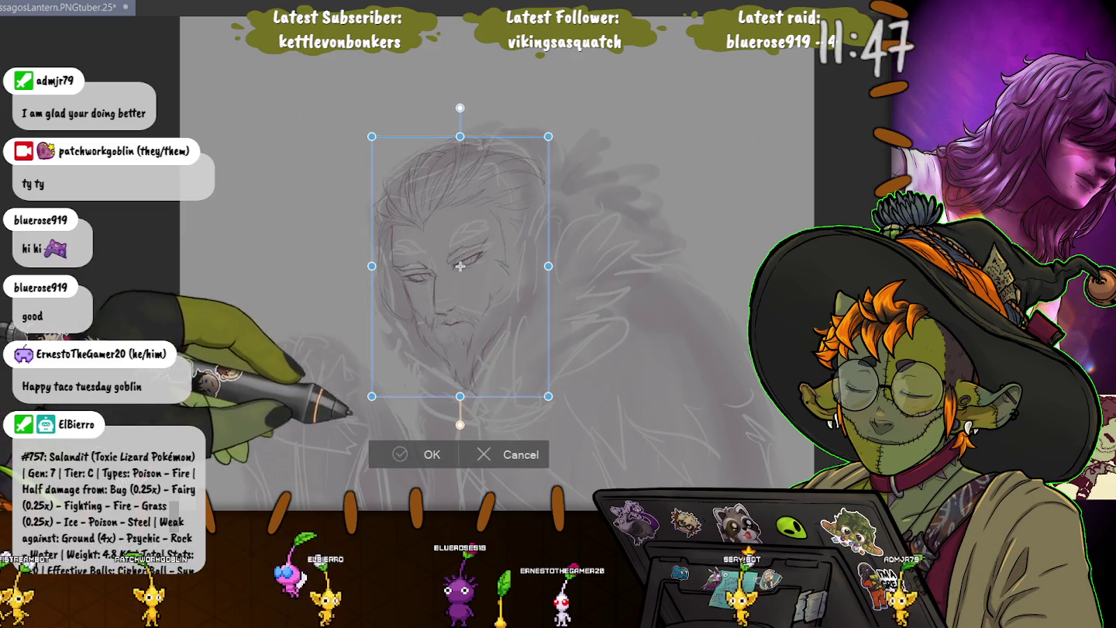
key(Return)
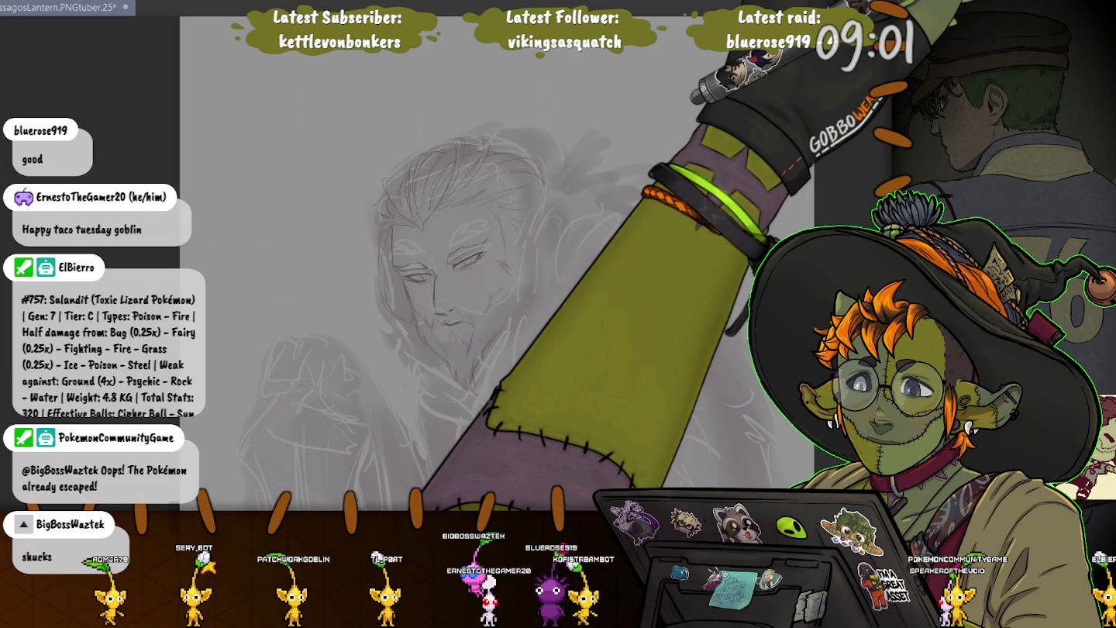
key(ctrl+s)
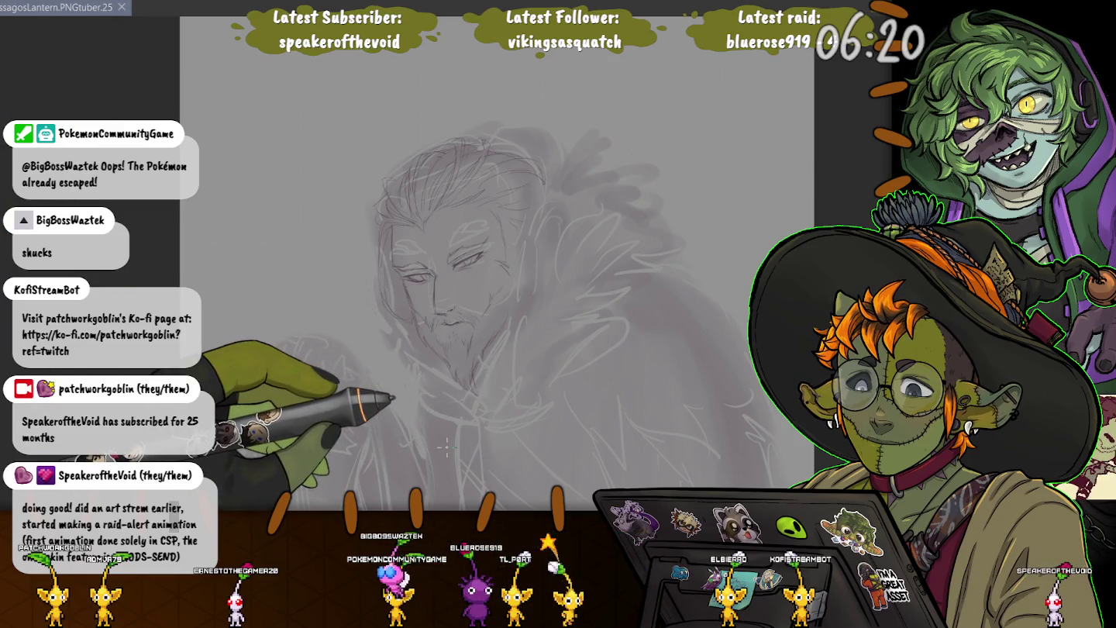
Shift and tilt the canvas view toward the fur-collared coat
drag(447, 449, 516, 416)
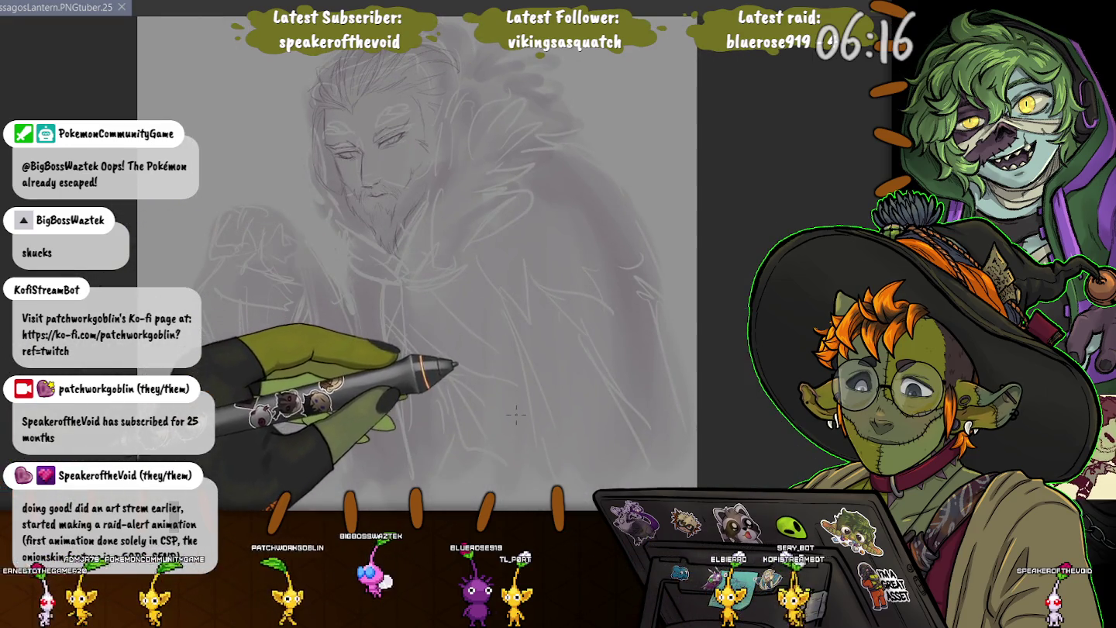
Add rough pencil strokes over the collar and shoulders, undoing a stray diagonal beside the head
mouse_move(244, 240)
mouse_down()
mouse_move(407, 329)
mouse_move(415, 364)
mouse_move(414, 317)
mouse_move(506, 384)
mouse_up()
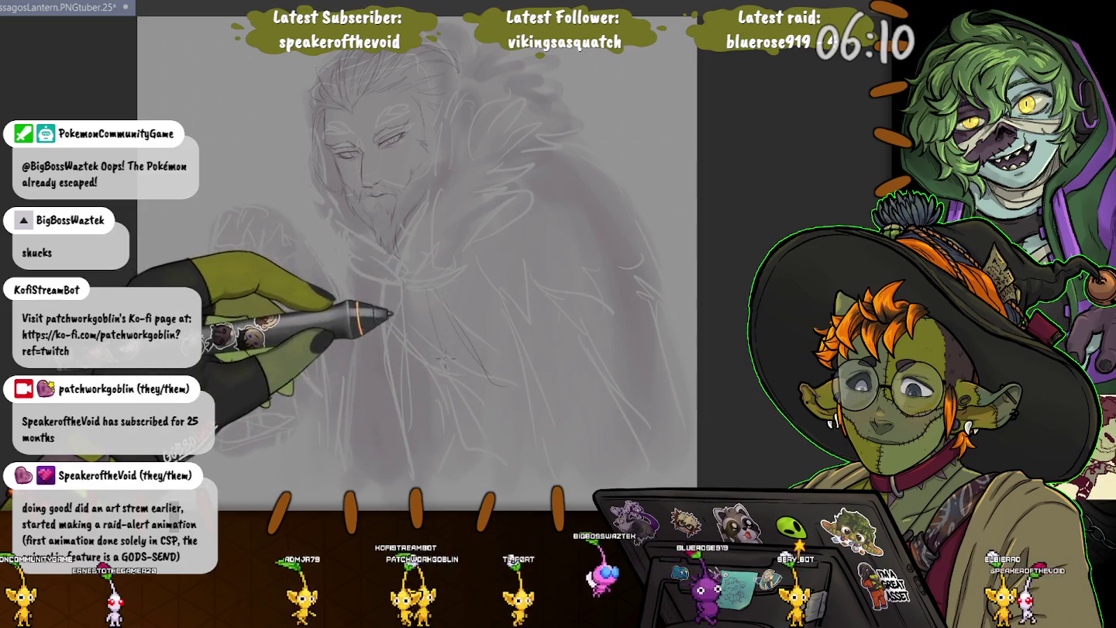
drag(496, 386, 651, 377)
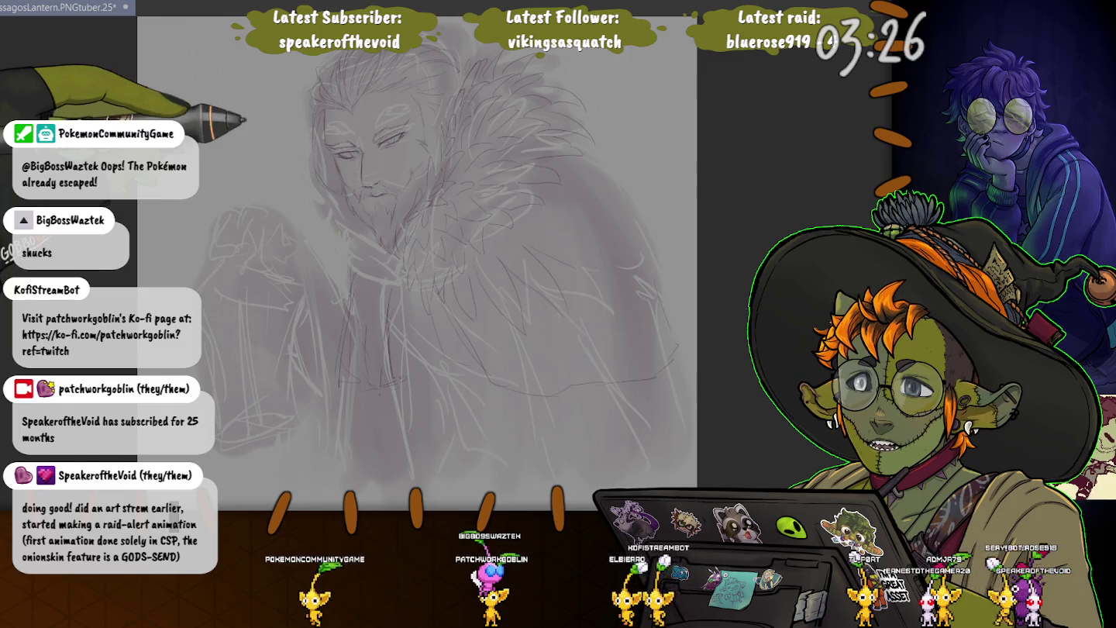
drag(208, 105, 273, 175)
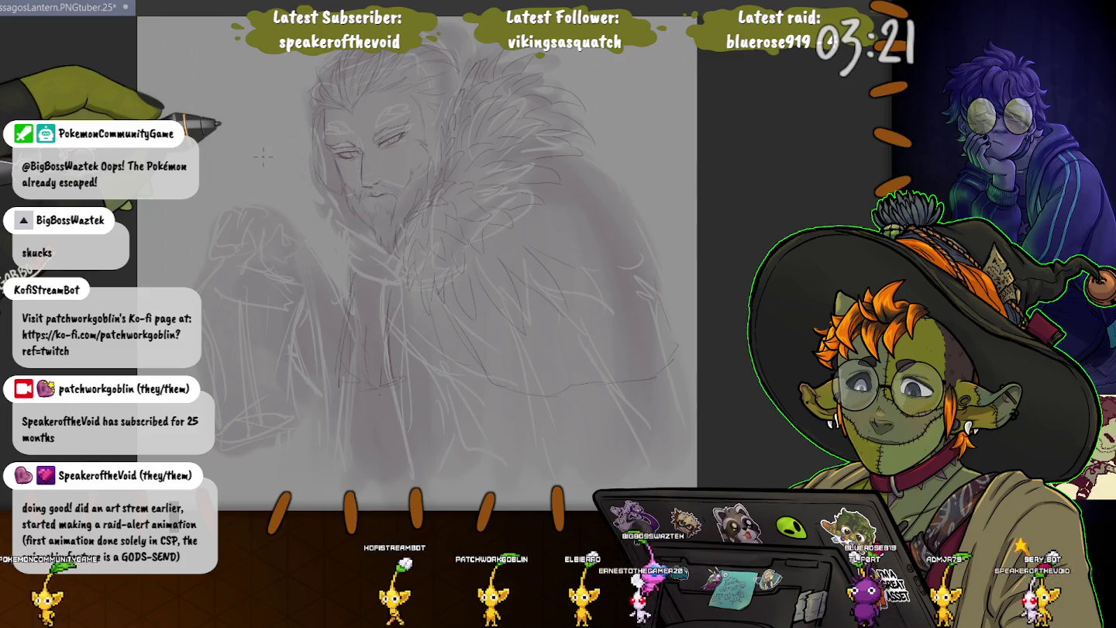
drag(209, 102, 279, 183)
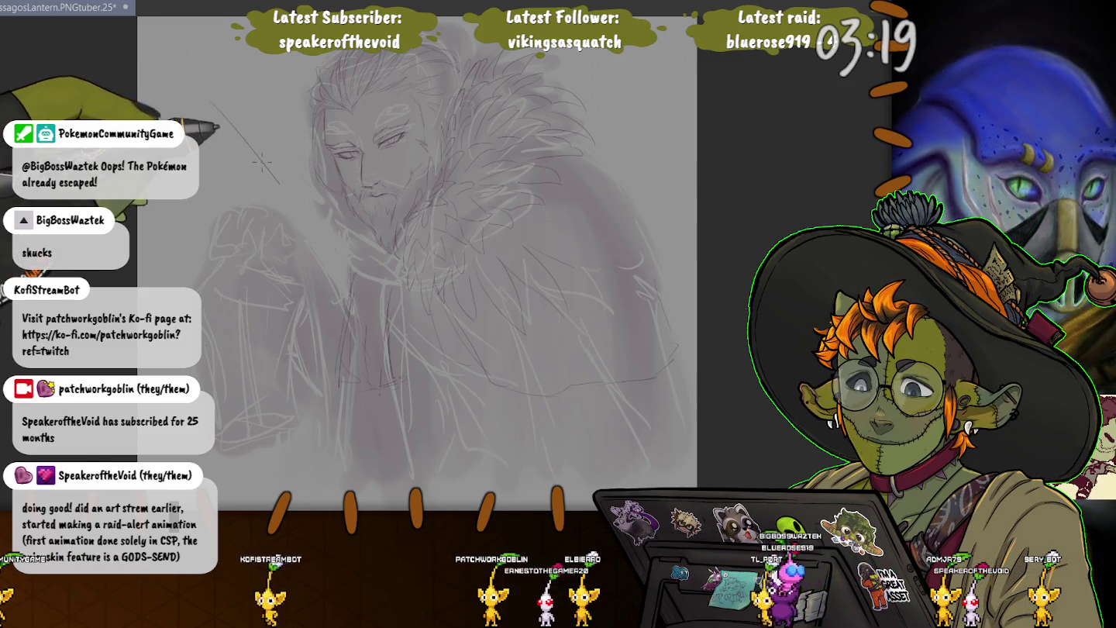
key(ctrl+z)
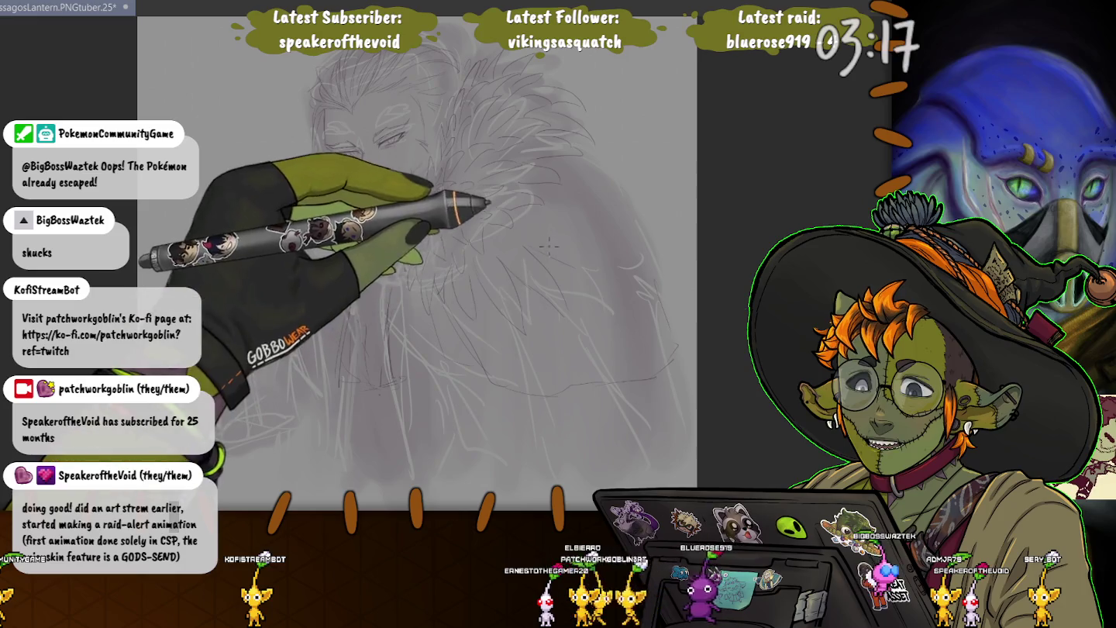
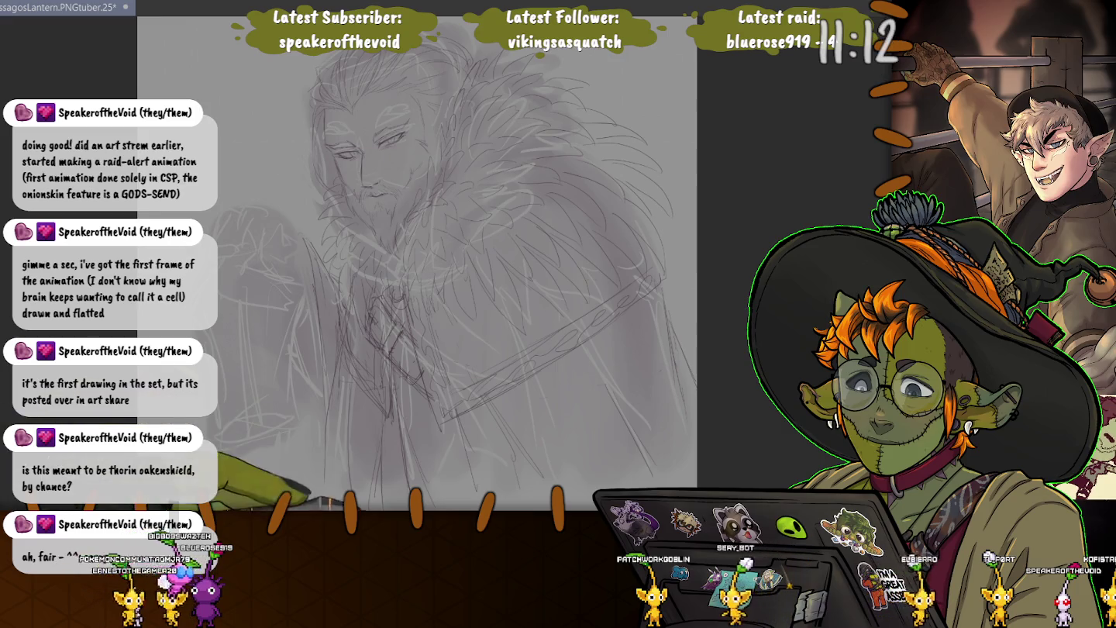
Undo the last pencil stroke on the raised-fist sketch
key(ctrl+z)
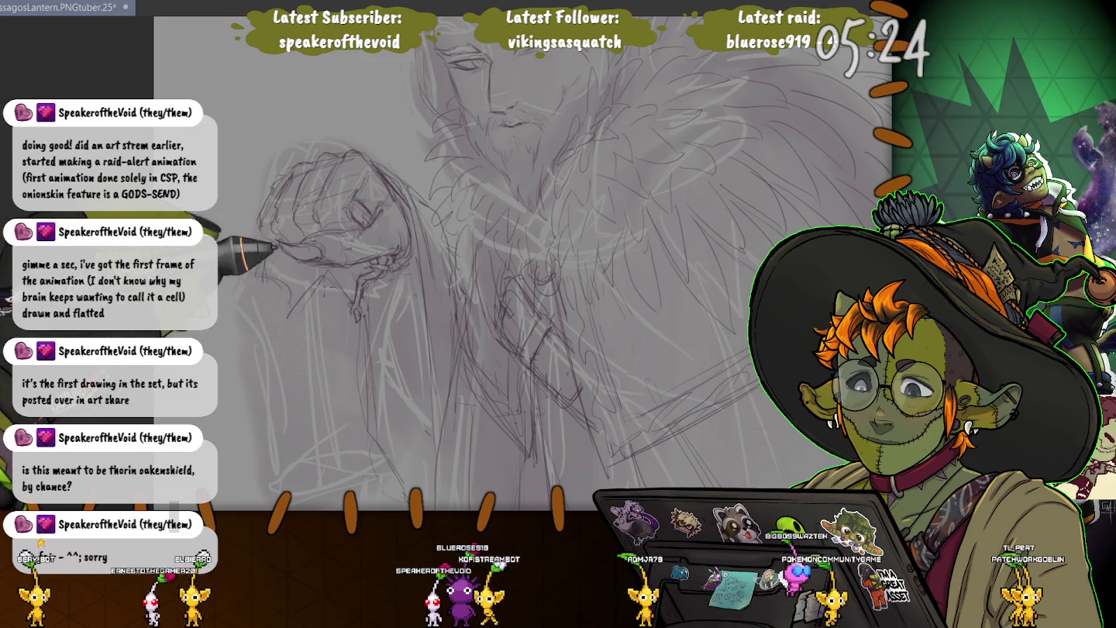
Add curly strands beside the fist, a small circle in the lantern, and a chain to a ring
drag(358, 278, 351, 312)
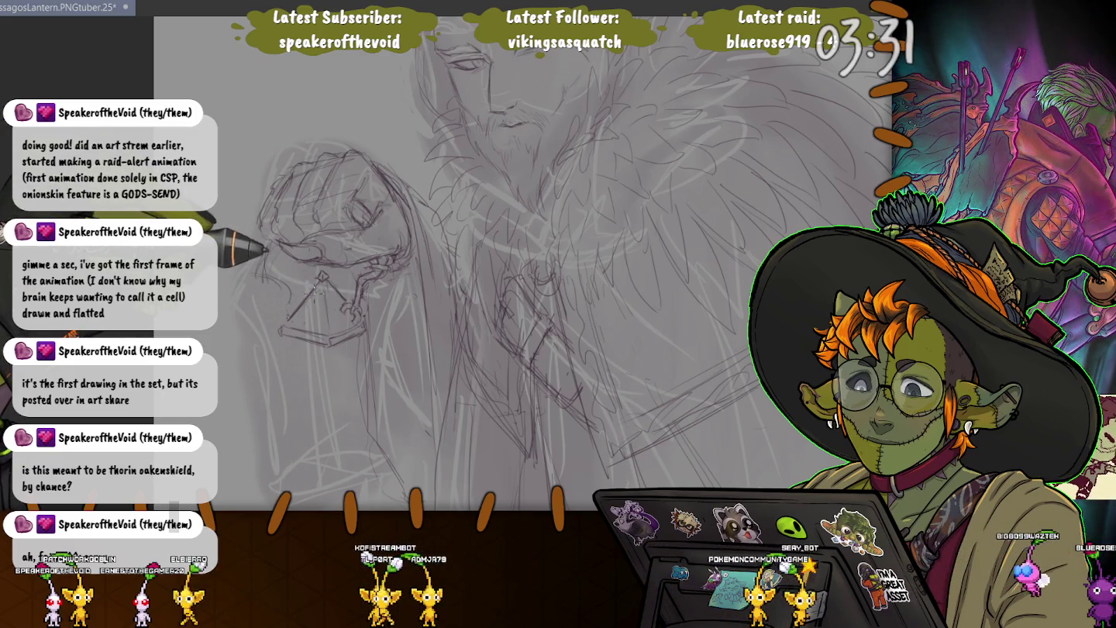
drag(325, 296, 325, 298)
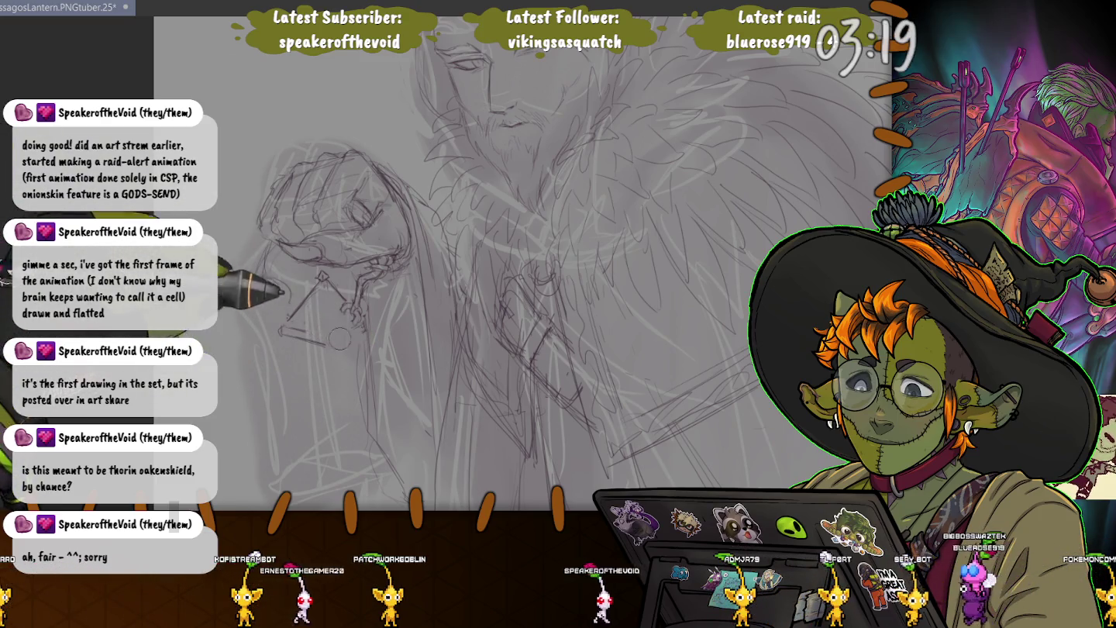
drag(322, 276, 292, 325)
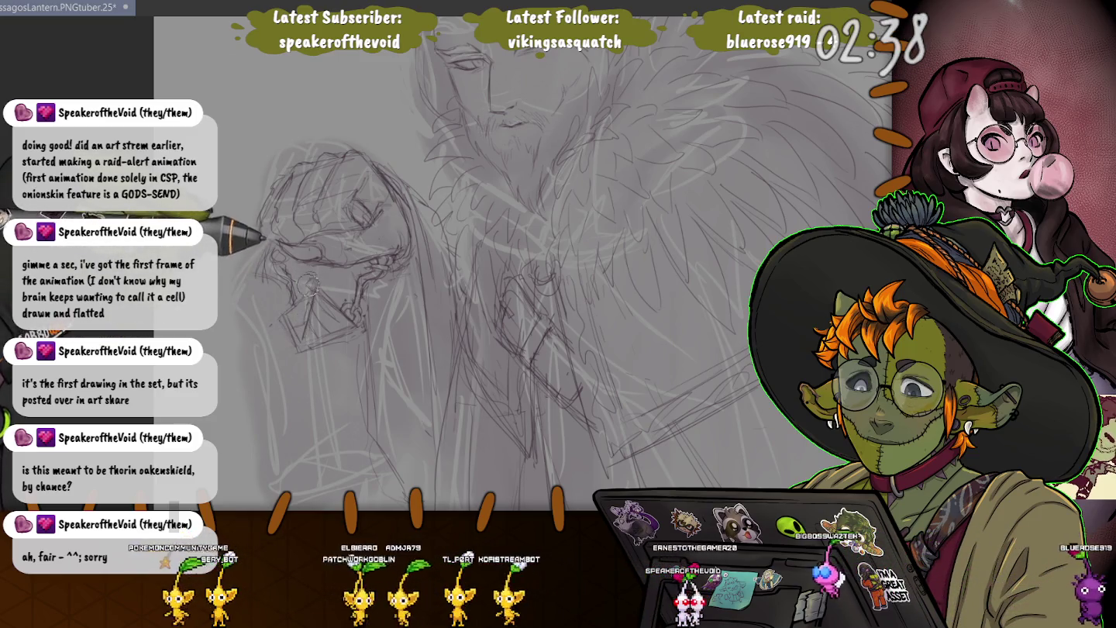
Darken the fist strokes and begin a bold inverted-V lantern outline beneath it
drag(306, 336, 308, 262)
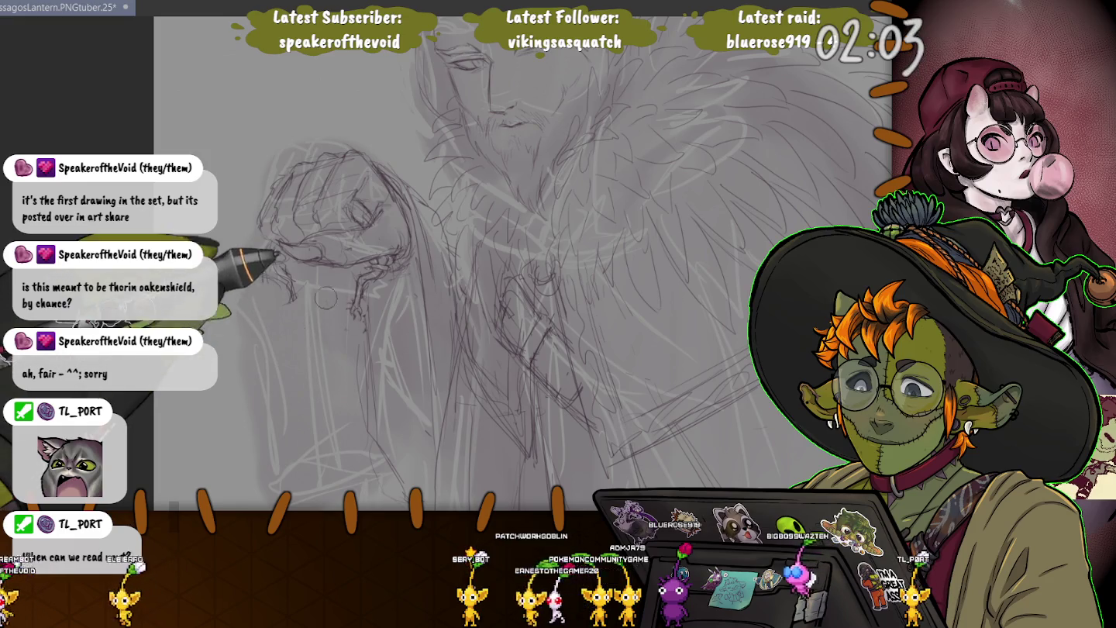
drag(370, 346, 290, 307)
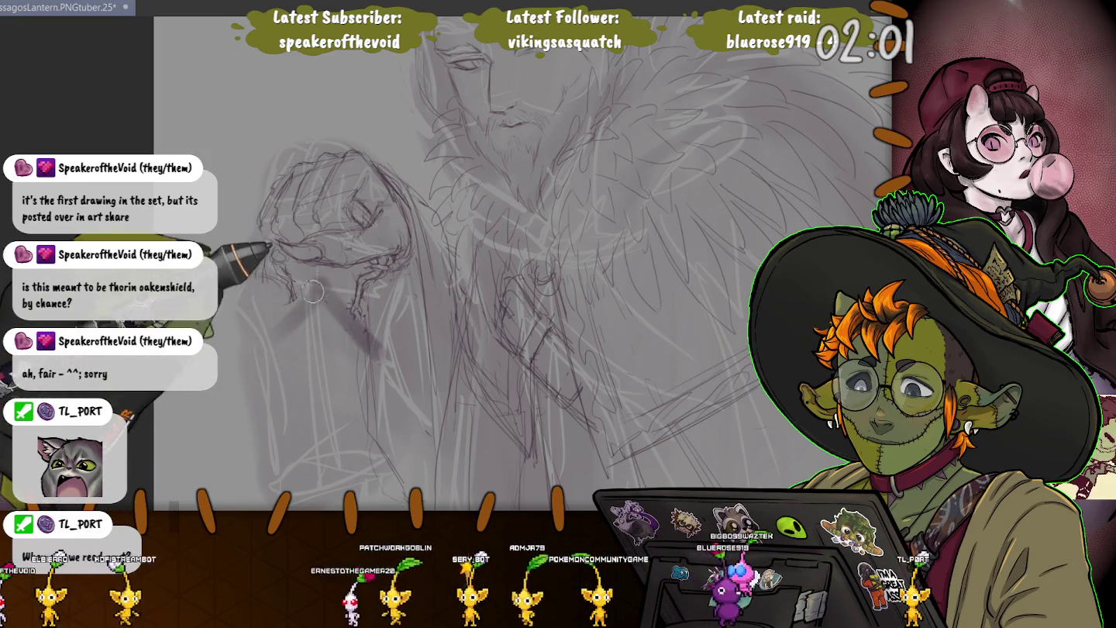
drag(314, 281, 246, 346)
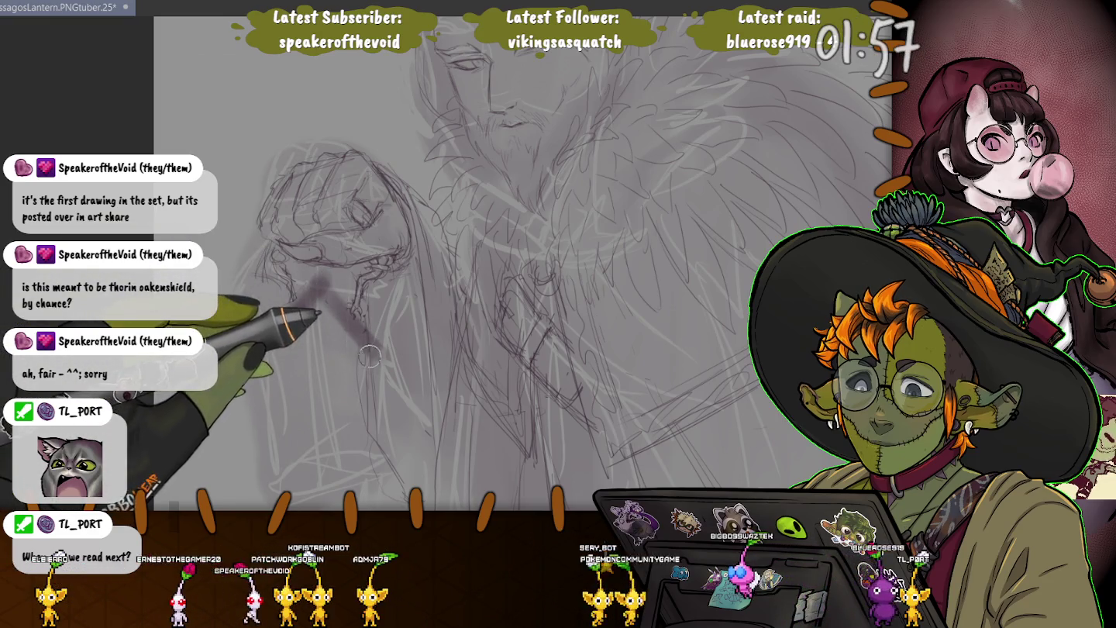
Draw the lantern's sides down to a closed bottom, with a horizontal band across it
drag(358, 457, 380, 352)
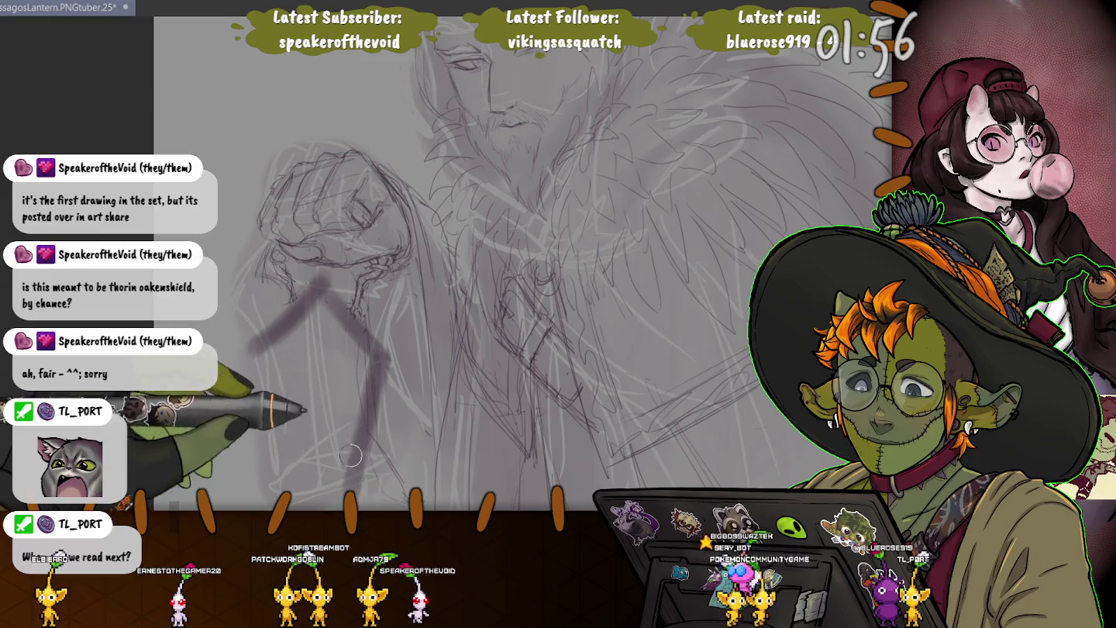
drag(267, 334, 248, 377)
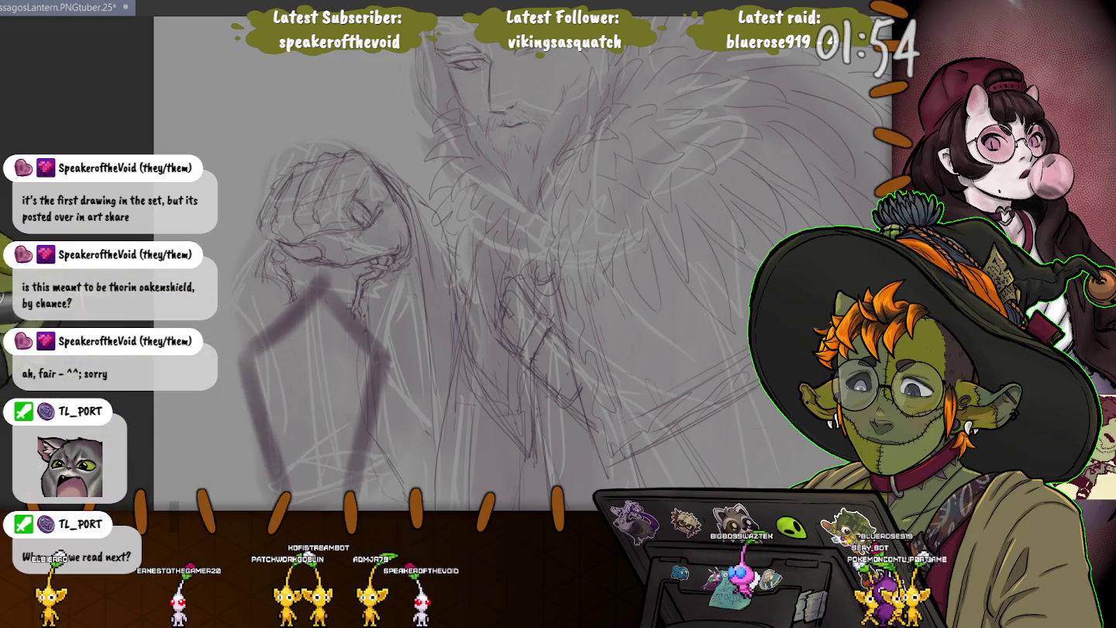
scroll(376, 376, down, 3)
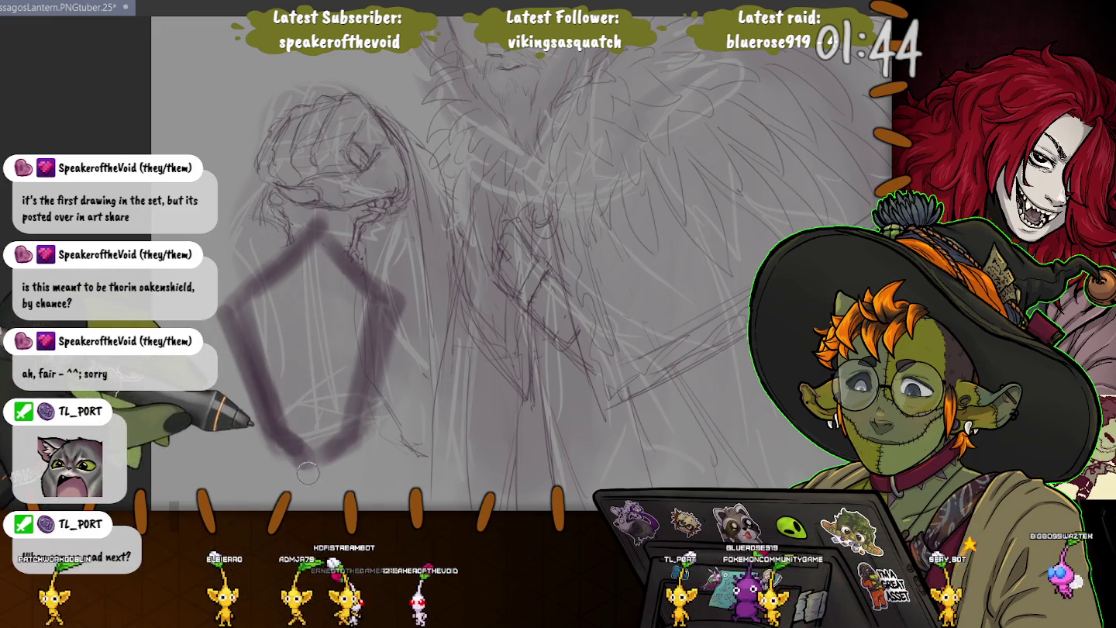
drag(304, 458, 314, 499)
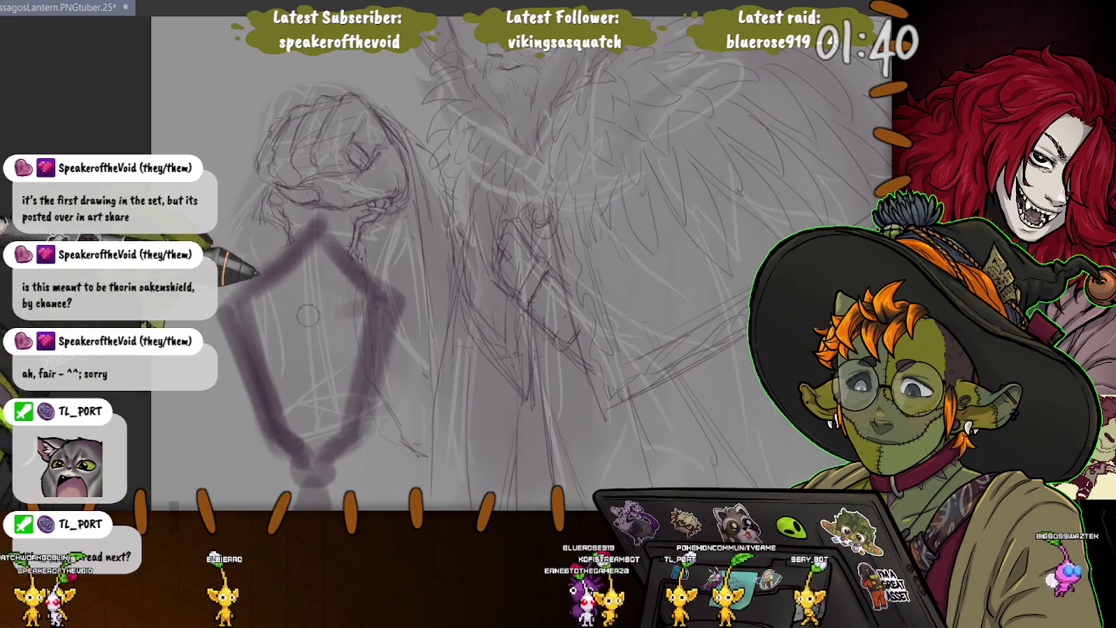
drag(225, 314, 400, 306)
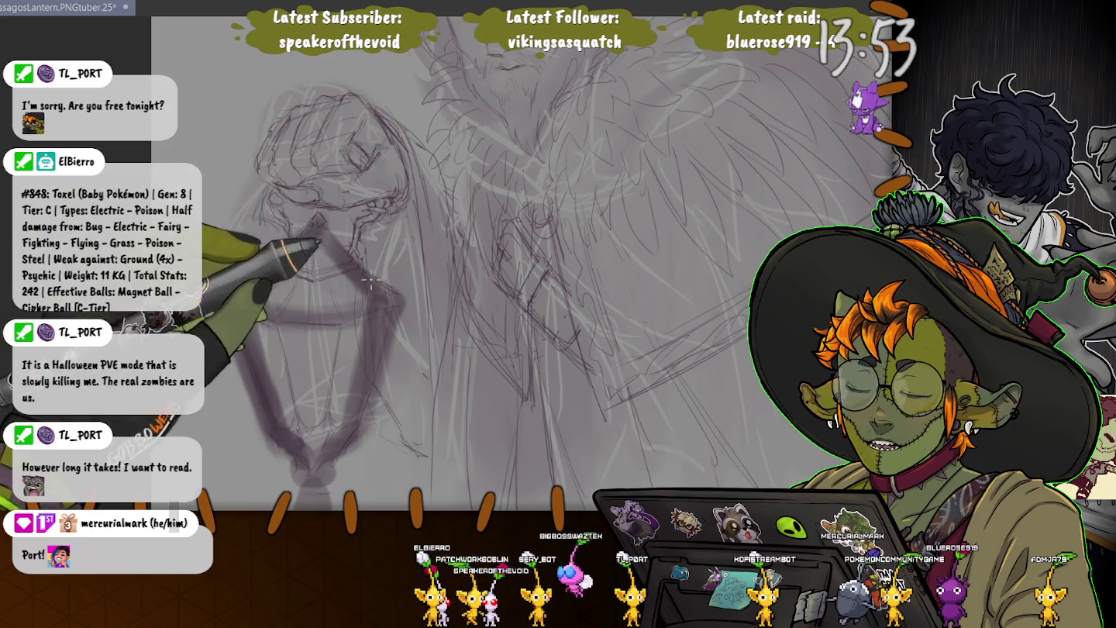
Redraw the lantern outline with wider sides, a pointed top cap and a peaked roof stroke
drag(396, 310, 237, 294)
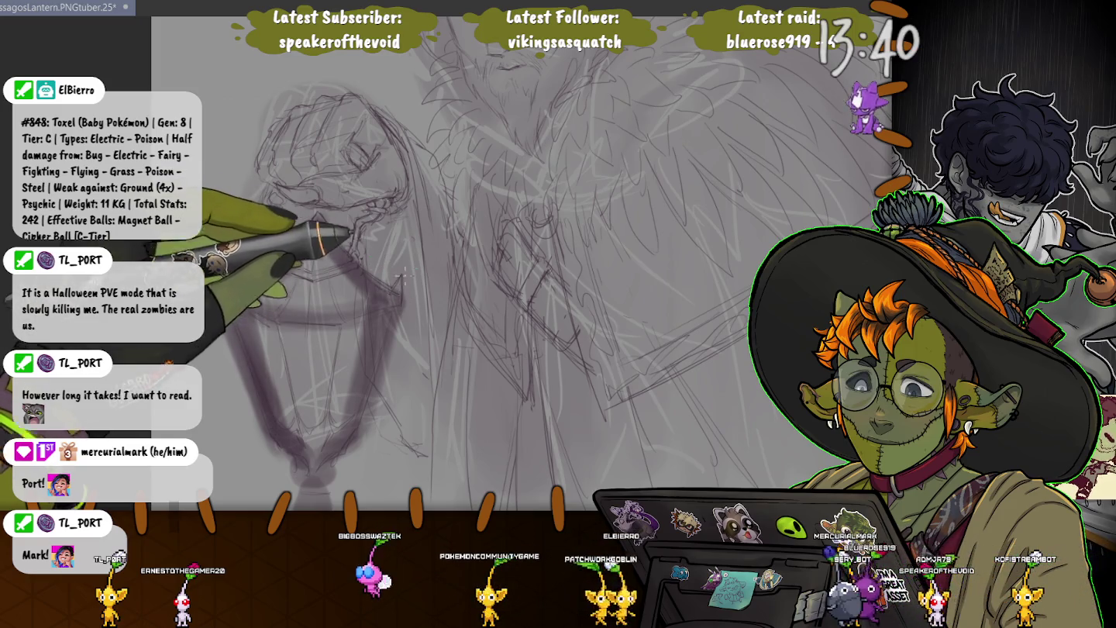
drag(395, 291, 230, 298)
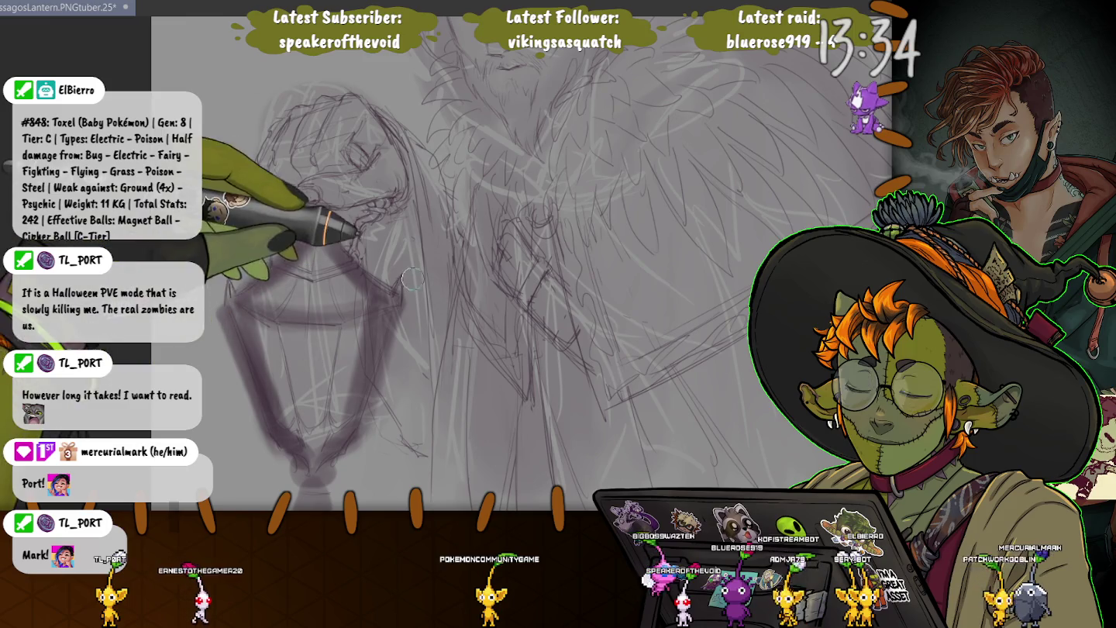
drag(398, 281, 353, 255)
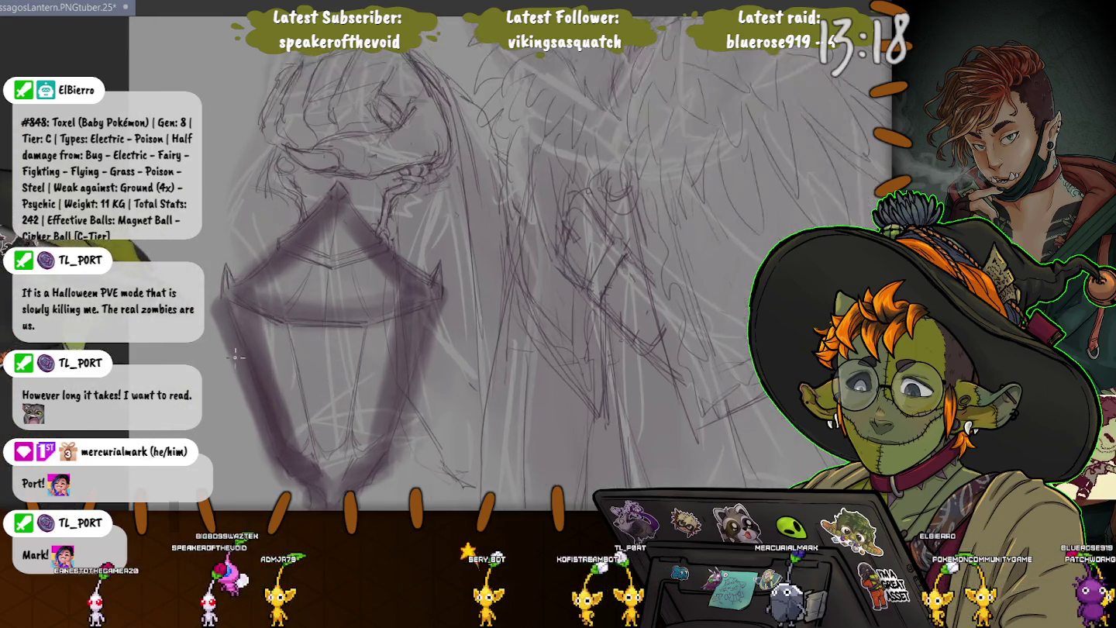
scroll(233, 310, up, 3)
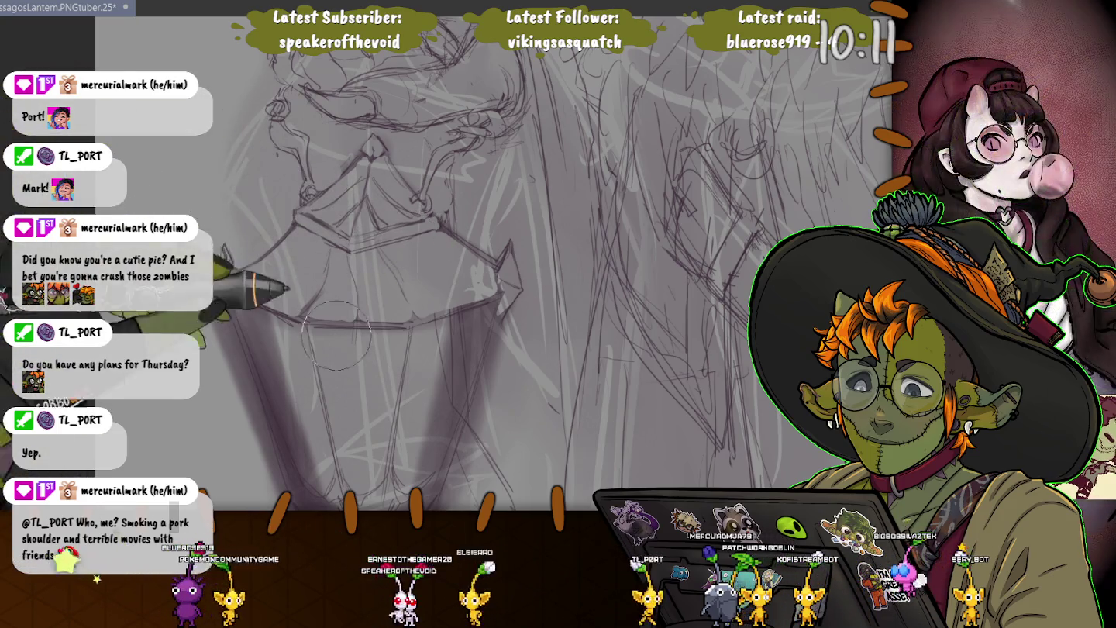
Enlarge the brush, undo the pale wash over the lantern body, and lasso the lantern
key(e)
key(bracketright)
key(bracketright)
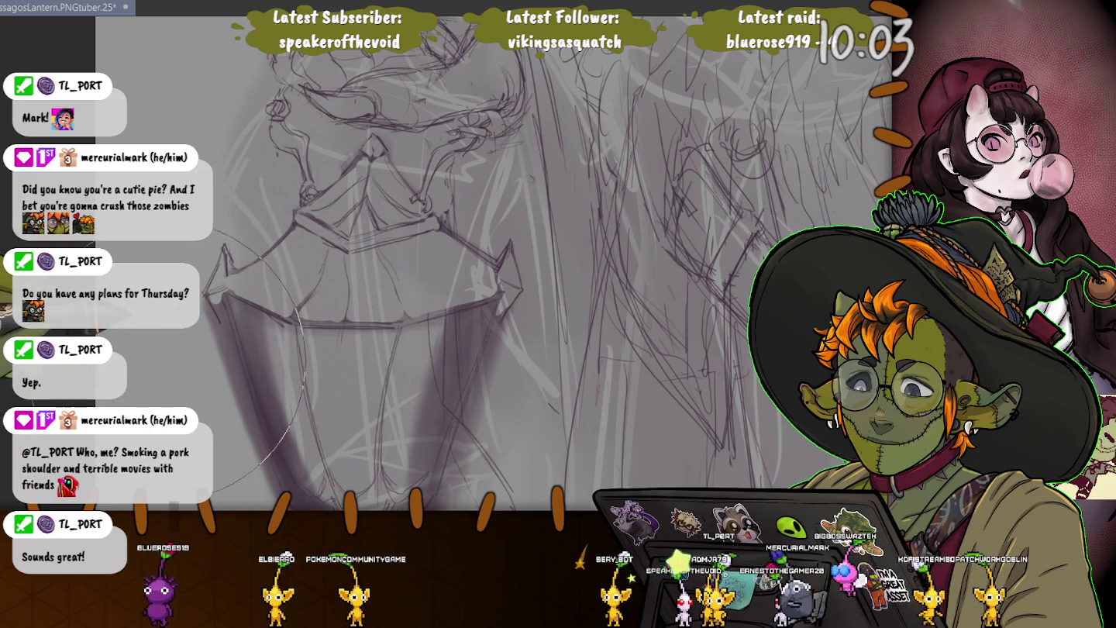
key(ctrl+z)
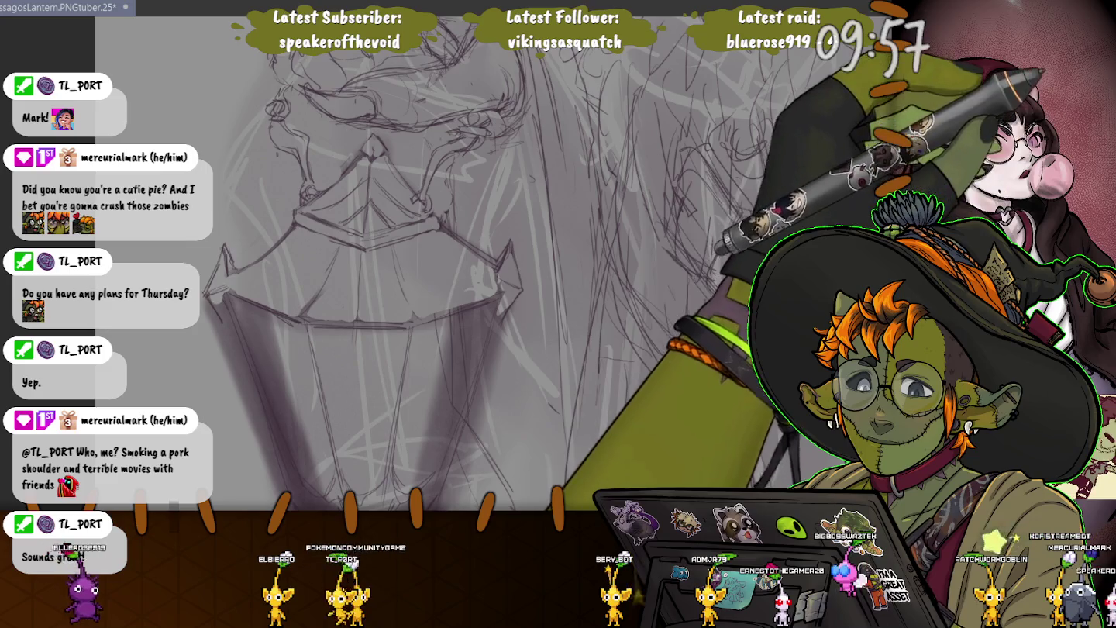
scroll(496, 263, down, 2)
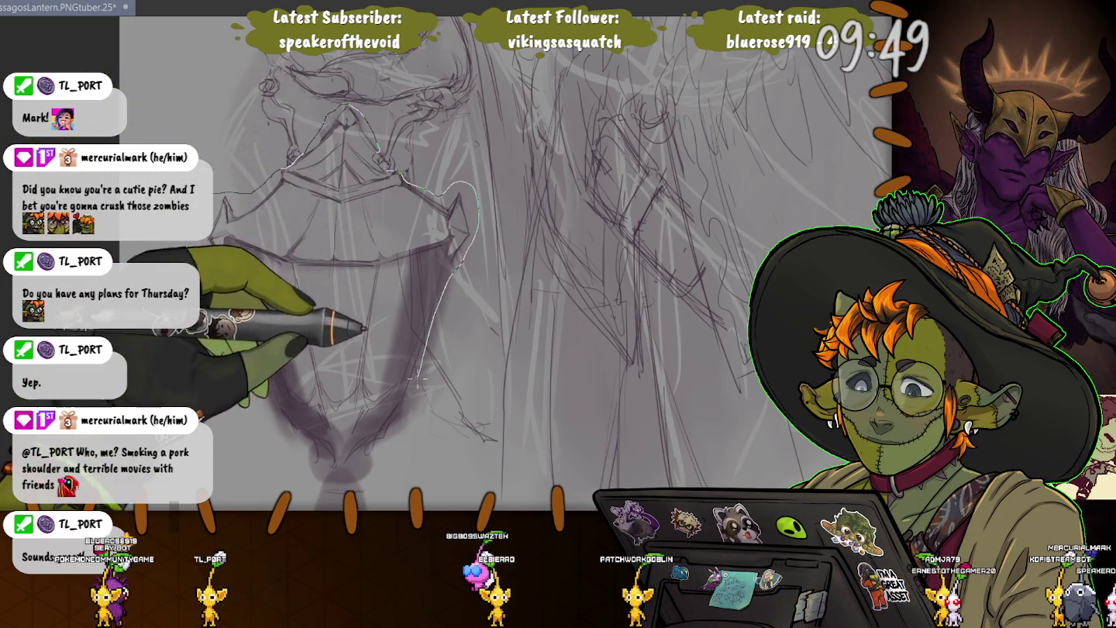
drag(465, 184, 234, 194)
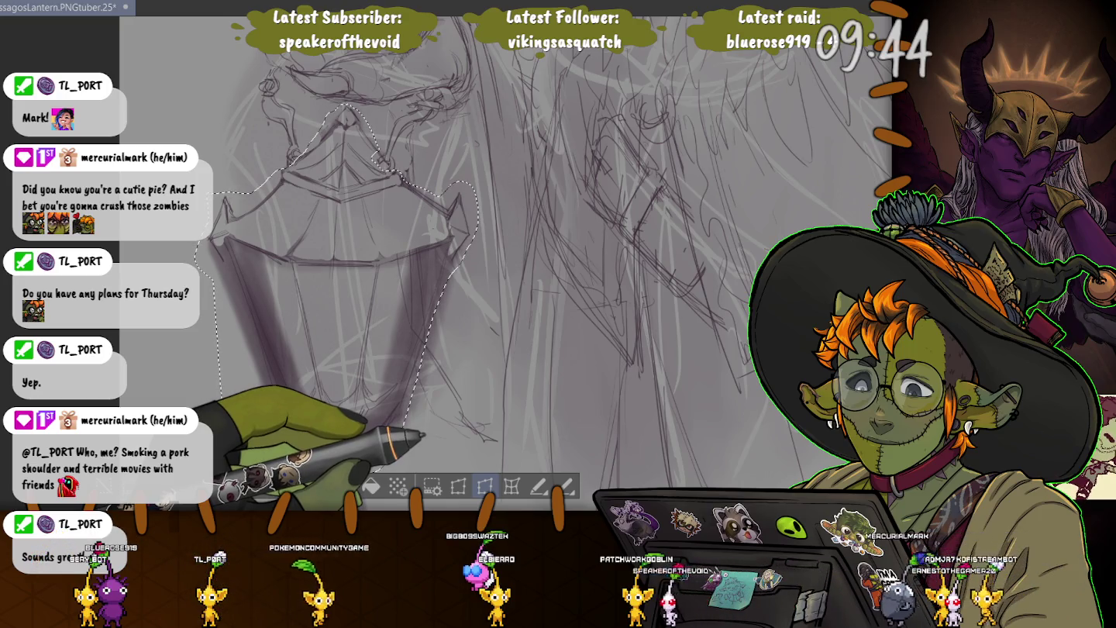
Reshape the lantern into a taller perspective form with a narrow pointed base, then apply and deselect
click(485, 486)
mouse_move(478, 475)
mouse_down()
mouse_move(462, 475)
mouse_move(478, 475)
mouse_up()
drag(193, 103, 193, 127)
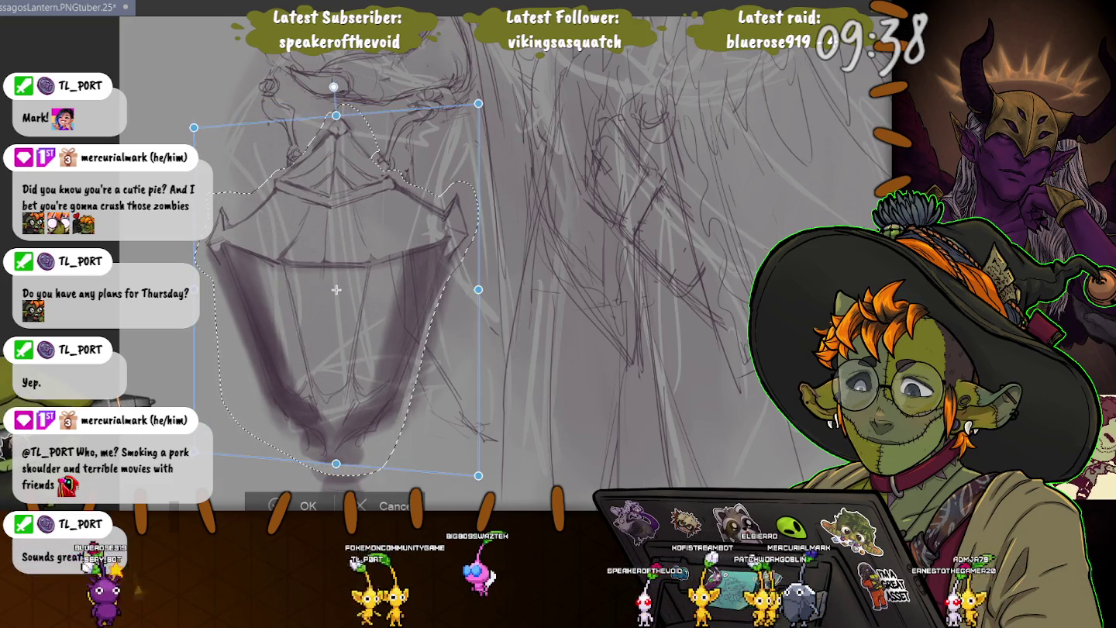
drag(478, 475, 478, 490)
drag(335, 435, 344, 470)
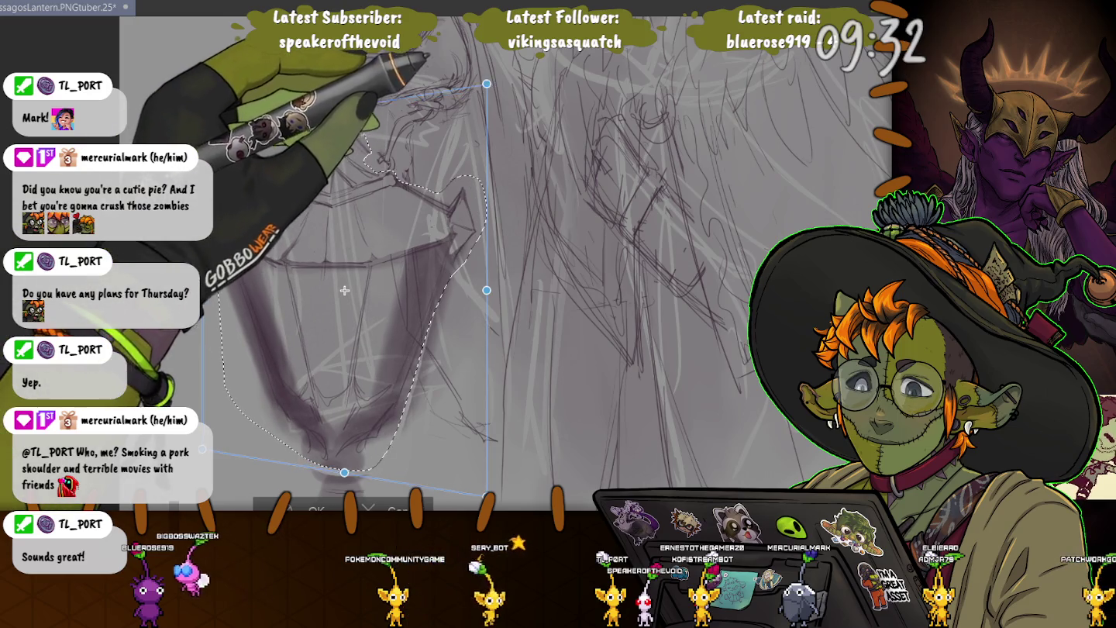
drag(486, 88, 487, 73)
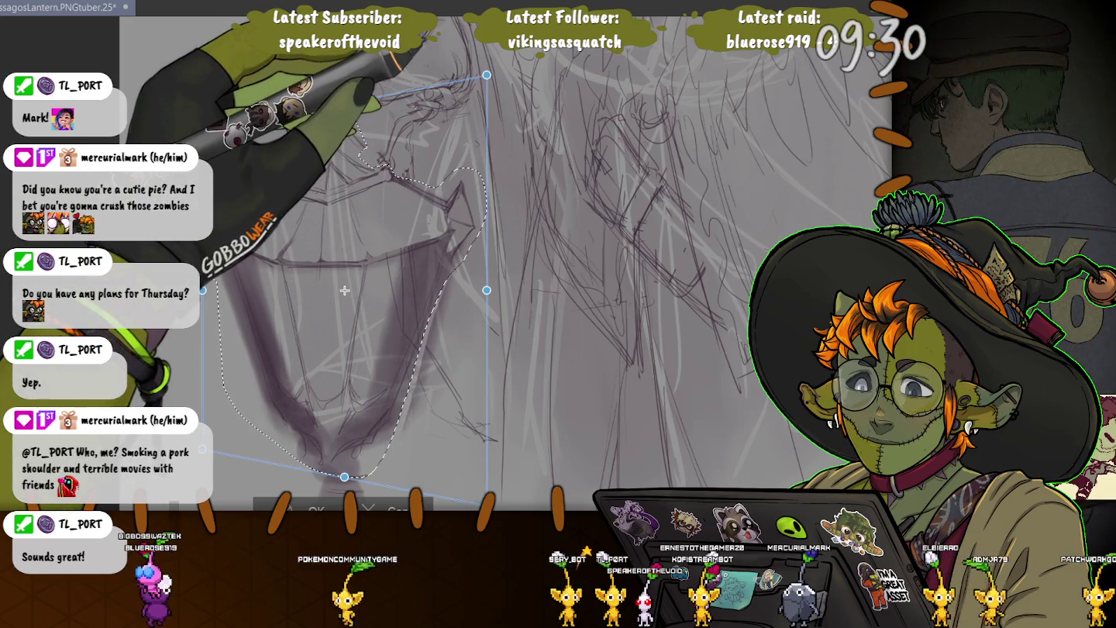
drag(345, 310, 346, 299)
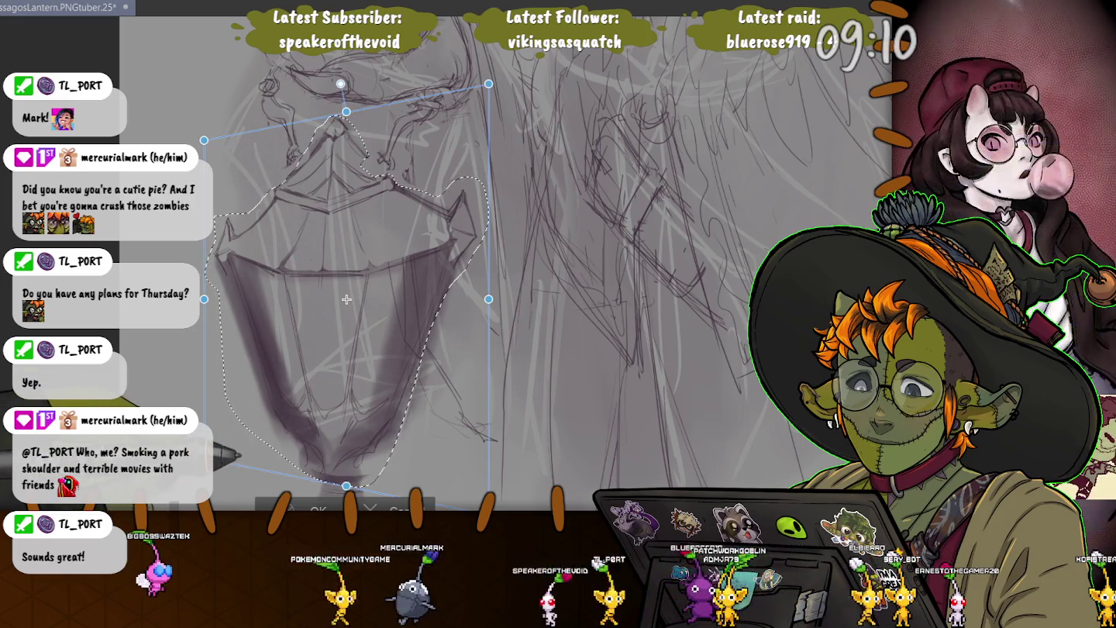
key(Return)
key(ctrl+d)
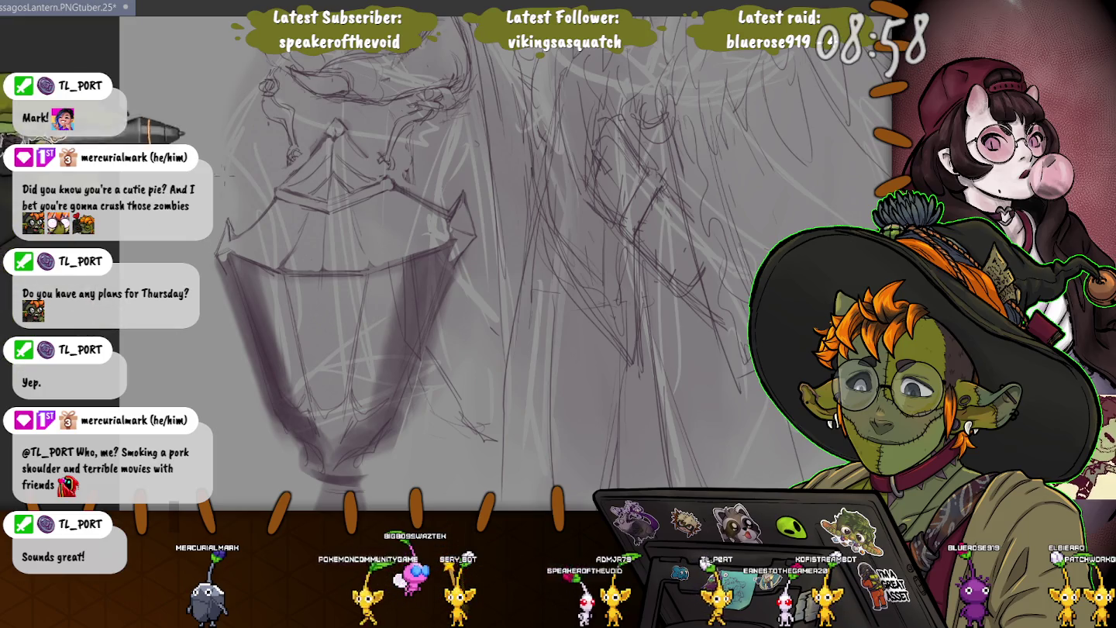
scroll(504, 264, left, 5)
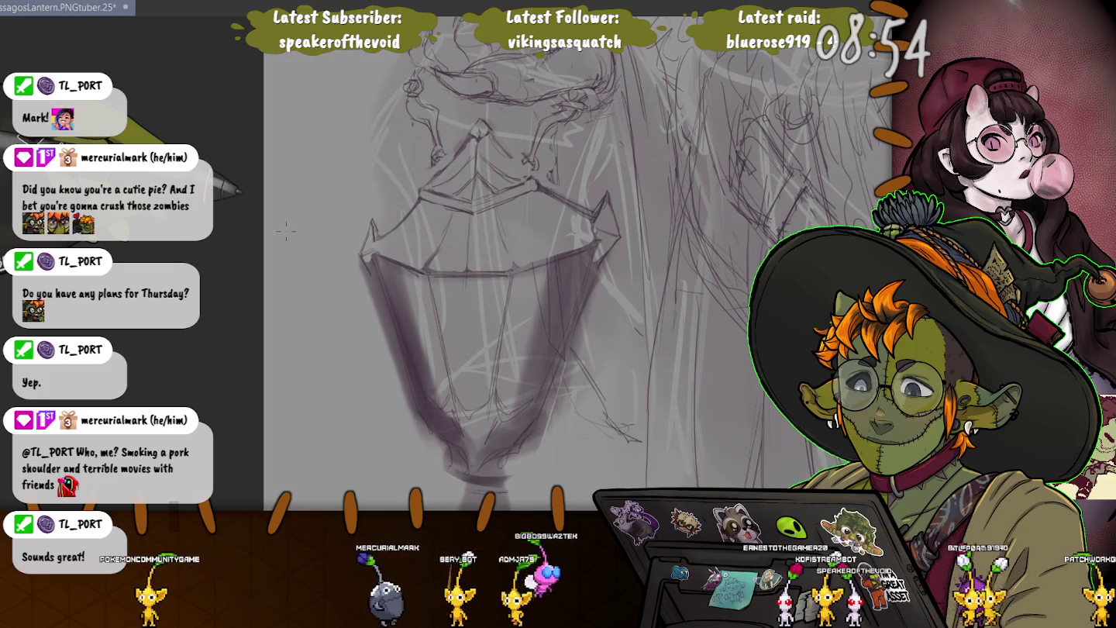
Lasso the lantern and skew its top edge slightly right, then apply the transform
drag(480, 121, 475, 128)
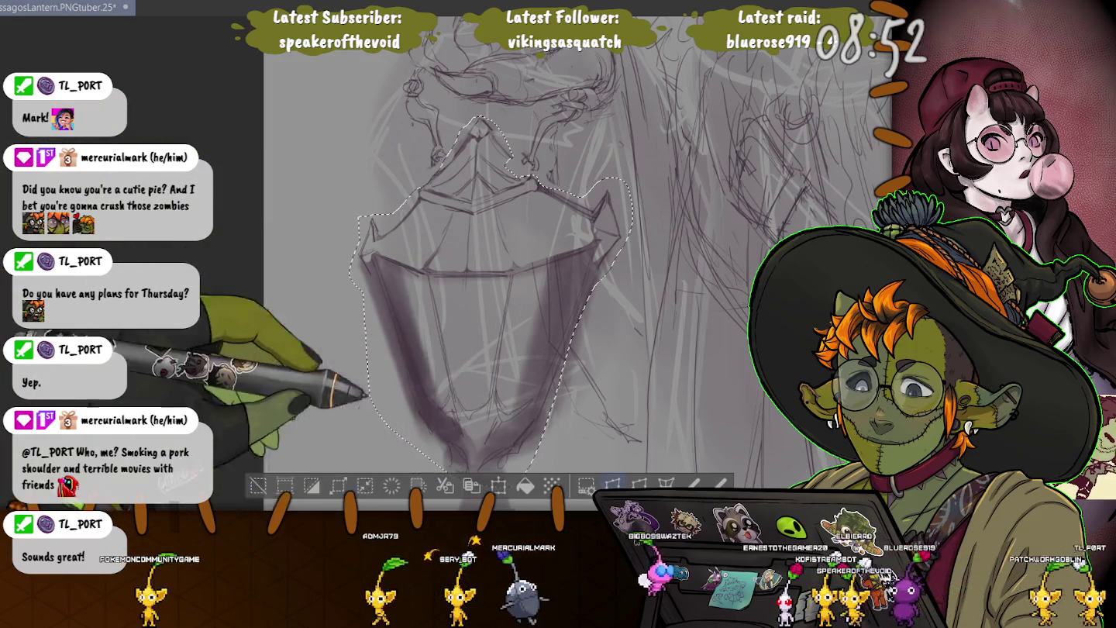
key(ctrl+t)
drag(348, 301, 348, 282)
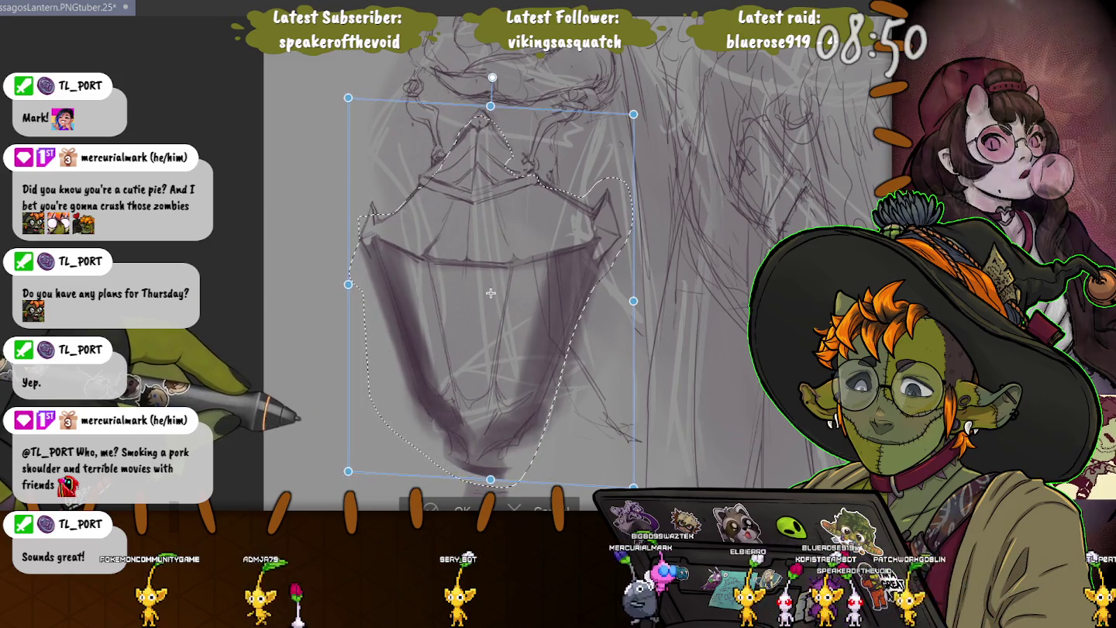
drag(491, 104, 498, 105)
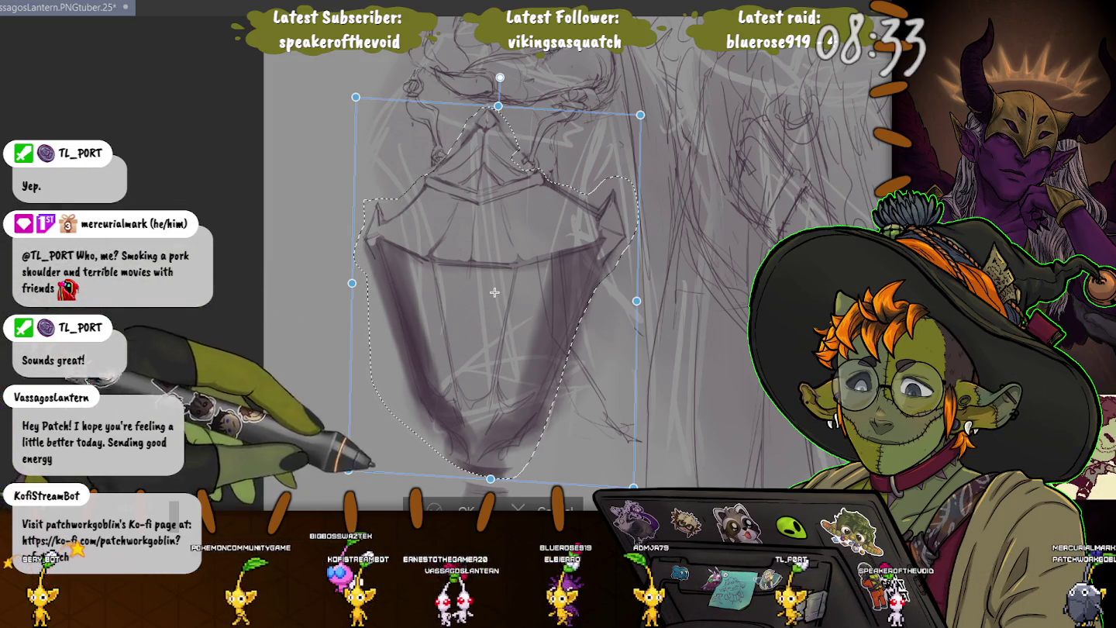
key(Return)
Deselect the lantern and resize the brush, finishing at about 245 px
key(ctrl+d)
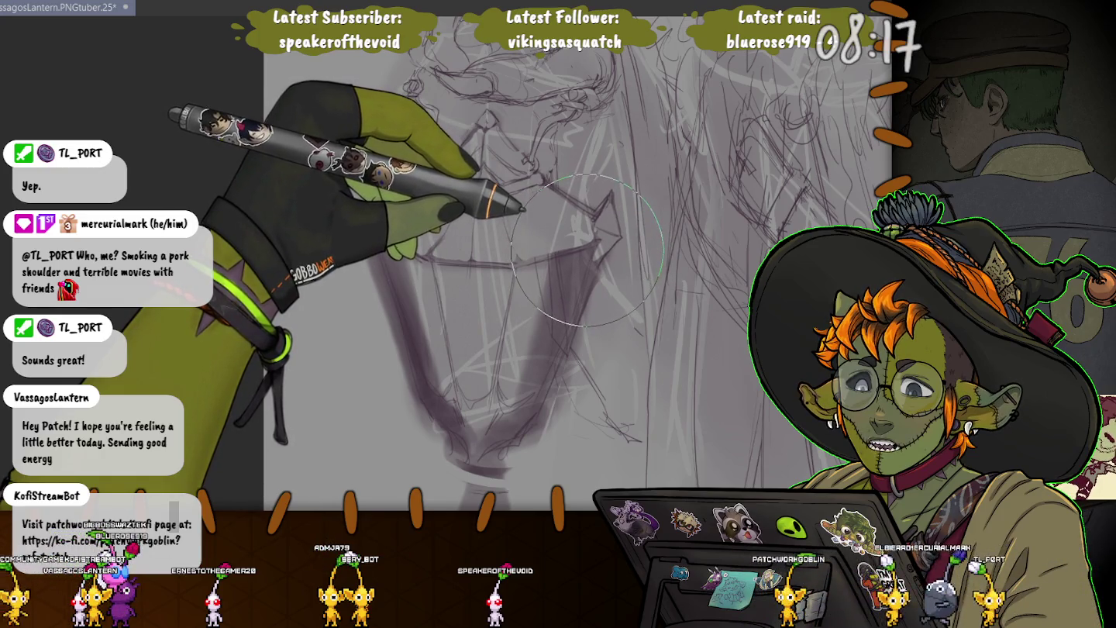
key(bracketleft)
key(bracketleft)
key(bracketleft)
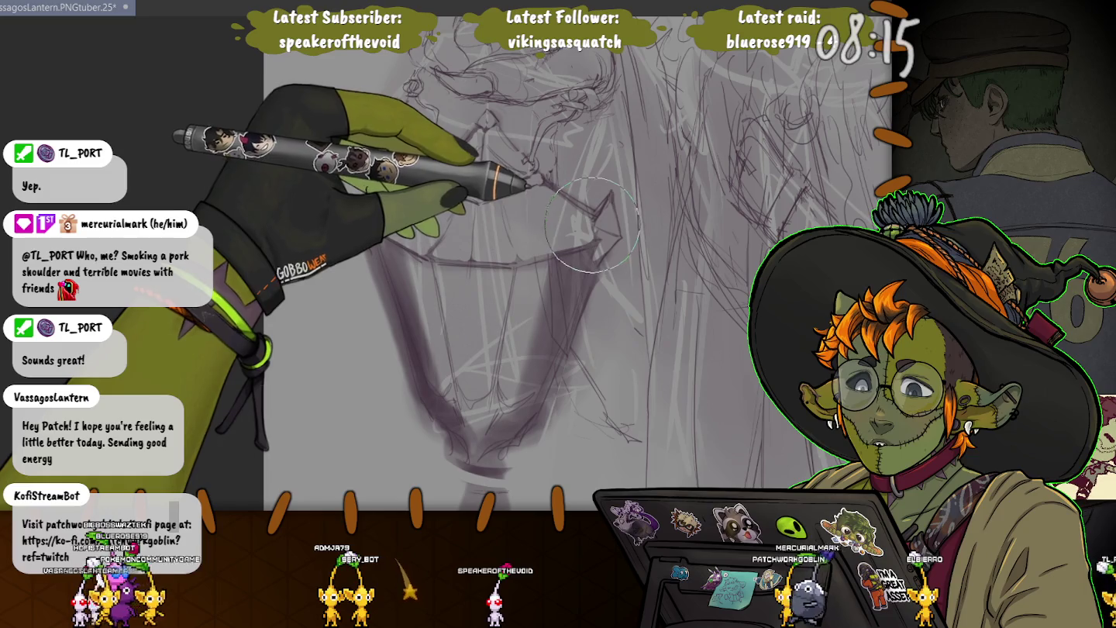
key(bracketleft)
key(bracketleft)
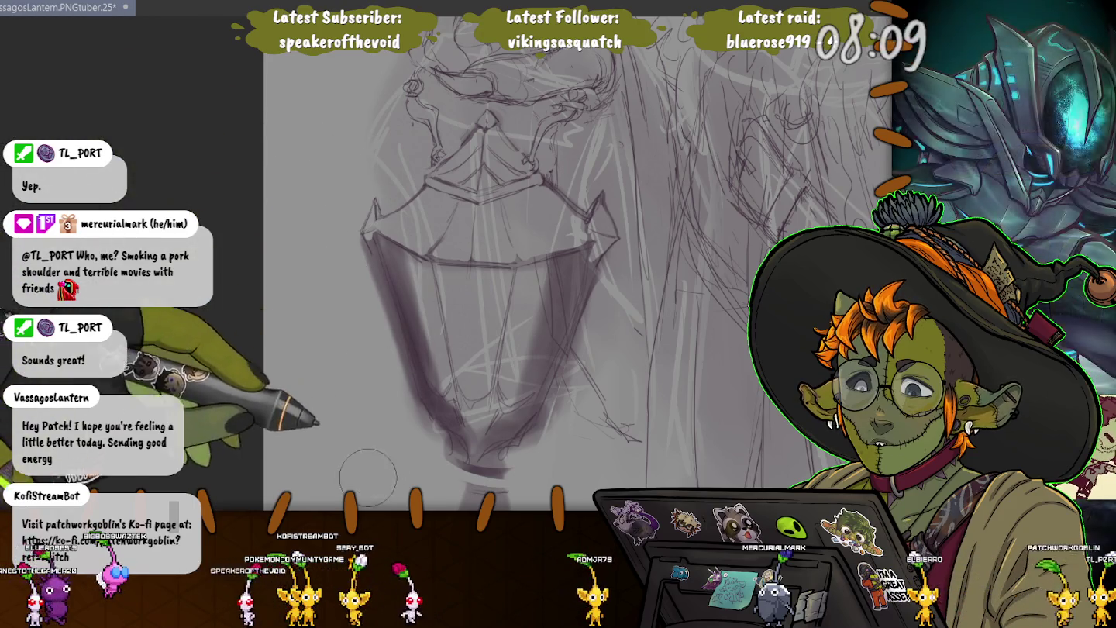
key(bracketright)
key(bracketright)
key(bracketright)
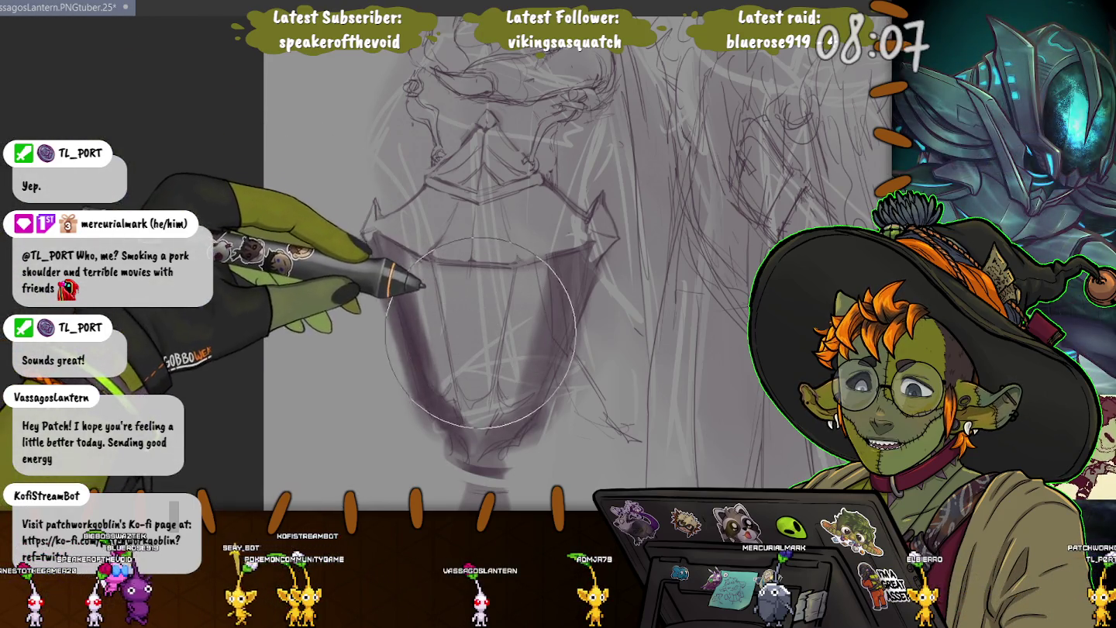